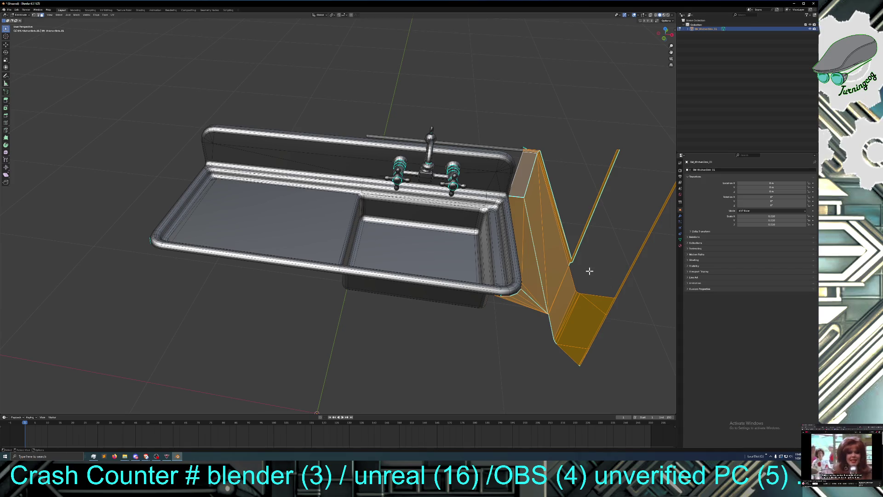
Step: Delete the stray orange panel faces beside the sink with Only Edges & Faces
middle_drag(585, 269, 559, 171)
drag(521, 142, 530, 165)
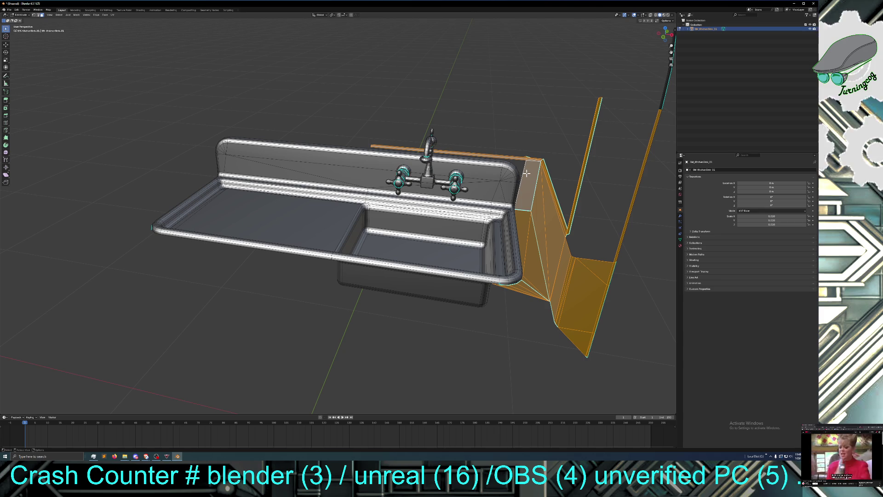
key(x)
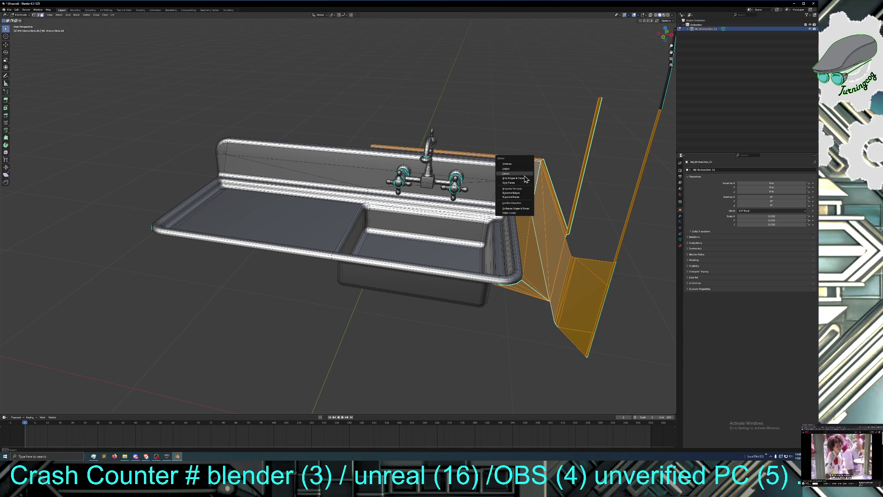
click(525, 177)
Step: Delete the long loose edge sticking out to the right of the sink
middle_drag(552, 213, 579, 203)
click(603, 150)
key(x)
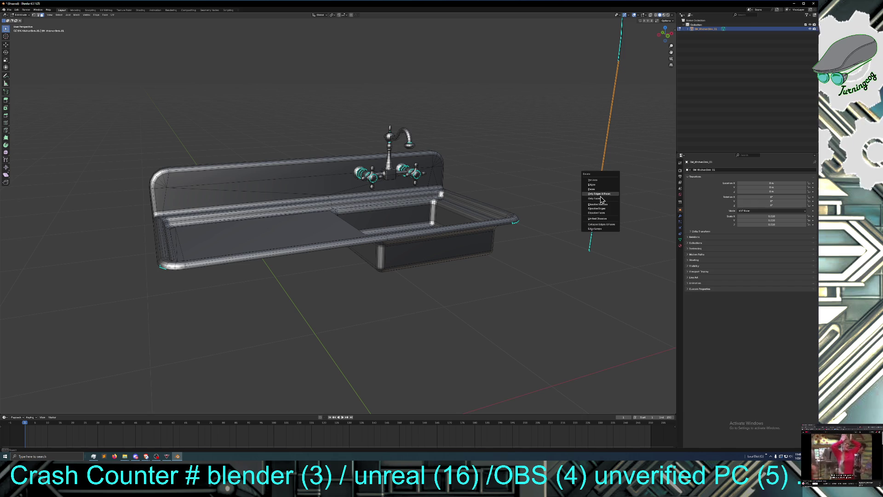
click(603, 195)
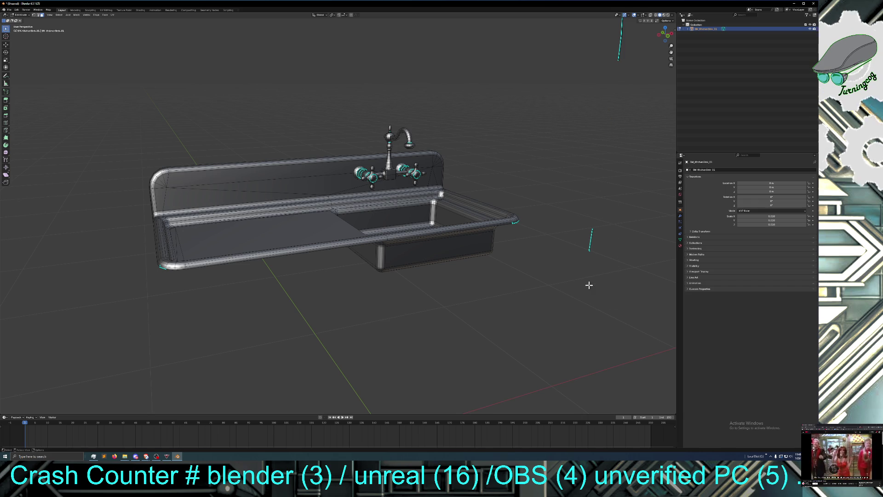
Step: In edge select mode, select and delete the stray edge beside the sink
middle_drag(602, 271, 579, 271)
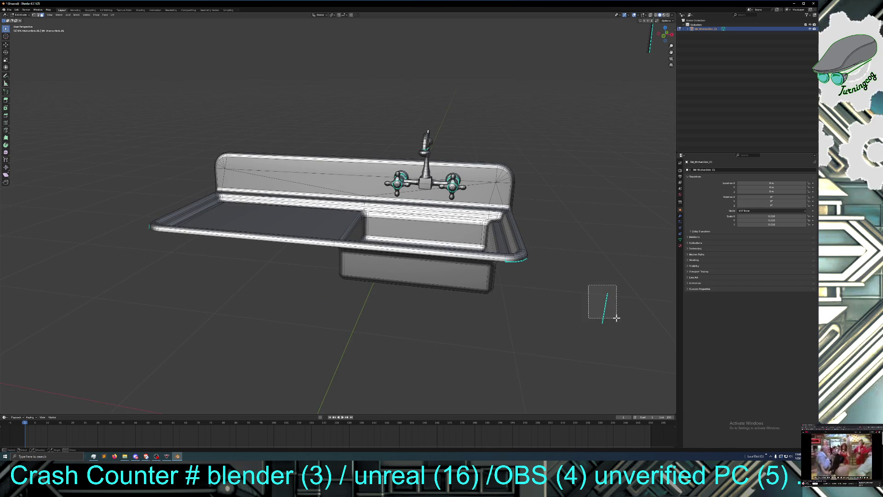
middle_drag(616, 331, 582, 329)
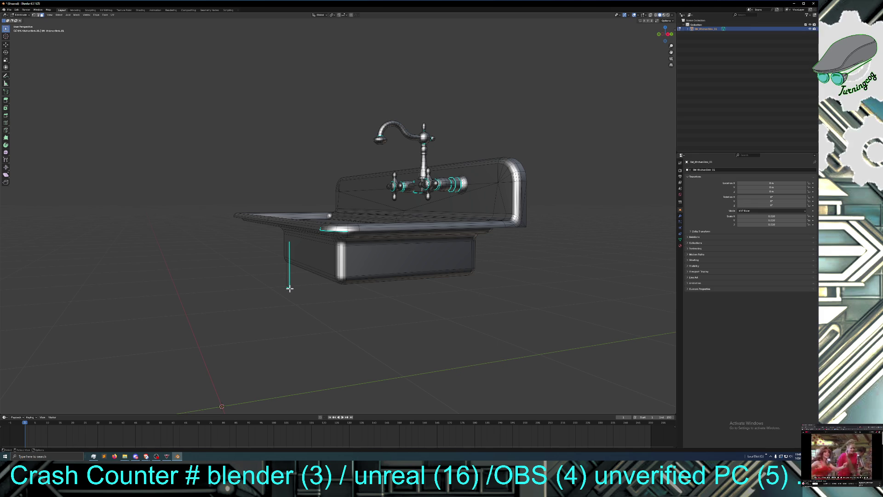
click(38, 14)
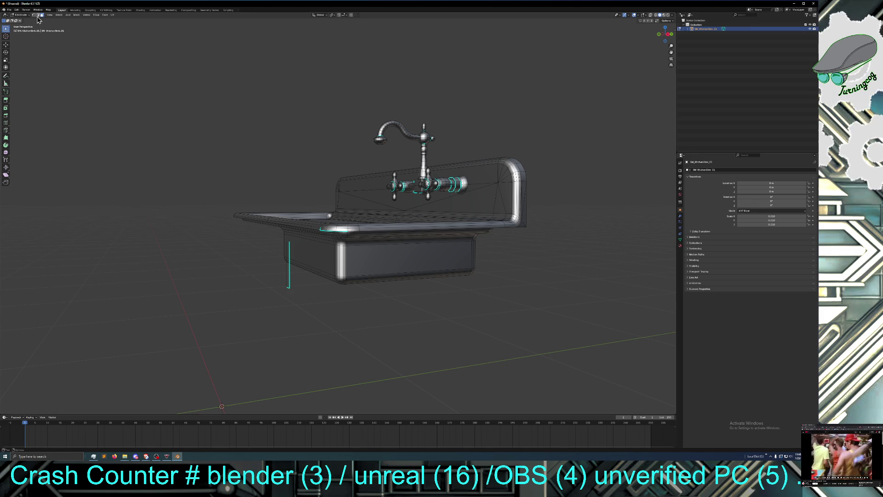
mouse_move(282, 287)
mouse_down()
mouse_move(303, 305)
mouse_move(291, 298)
mouse_up()
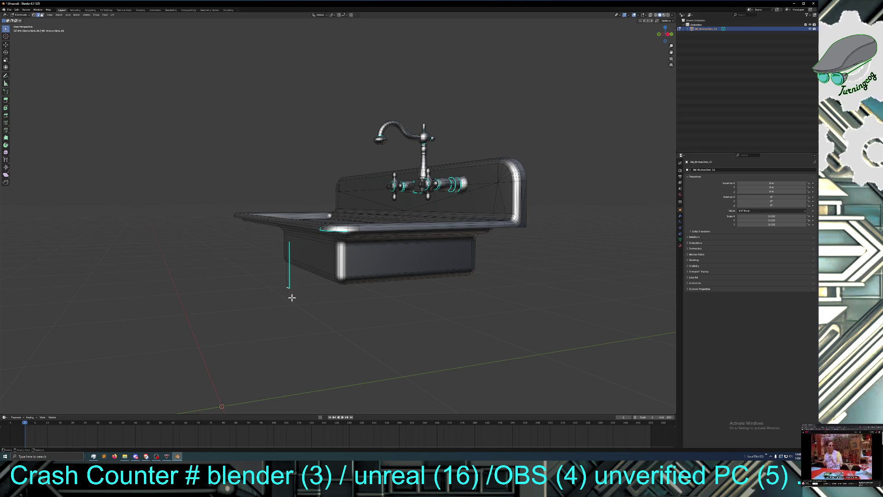
middle_drag(292, 300, 306, 301)
mouse_move(469, 337)
middle_down()
mouse_move(487, 339)
mouse_move(568, 306)
middle_up()
drag(595, 256, 617, 301)
middle_drag(617, 301, 530, 328)
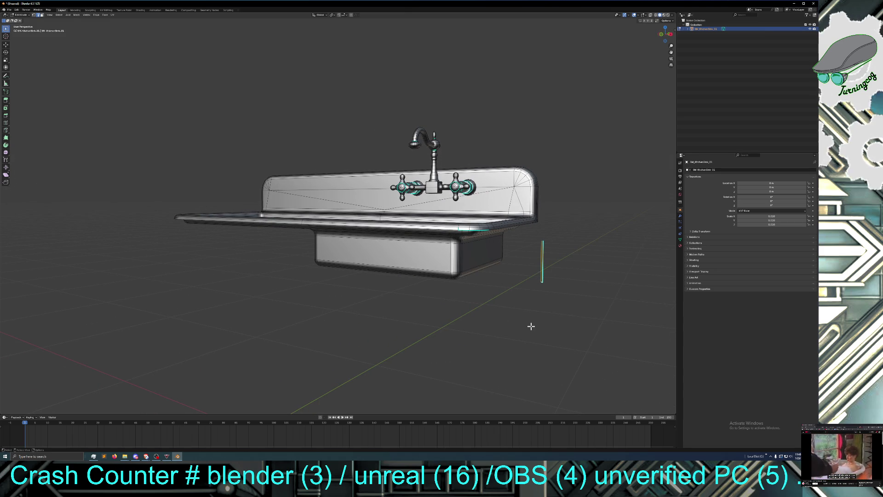
key(x)
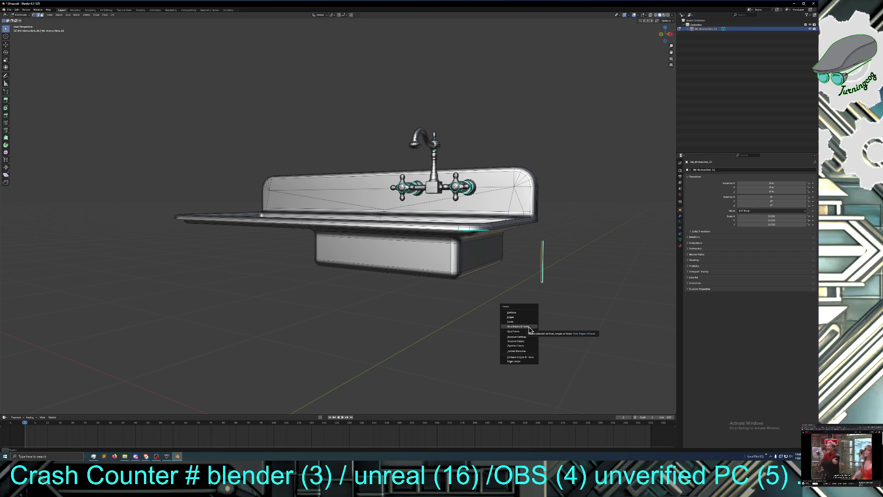
click(529, 317)
Step: Delete the stray edge floating above the sink
middle_drag(555, 292, 570, 299)
scroll(510, 213, down, 3)
click(461, 104)
key(x)
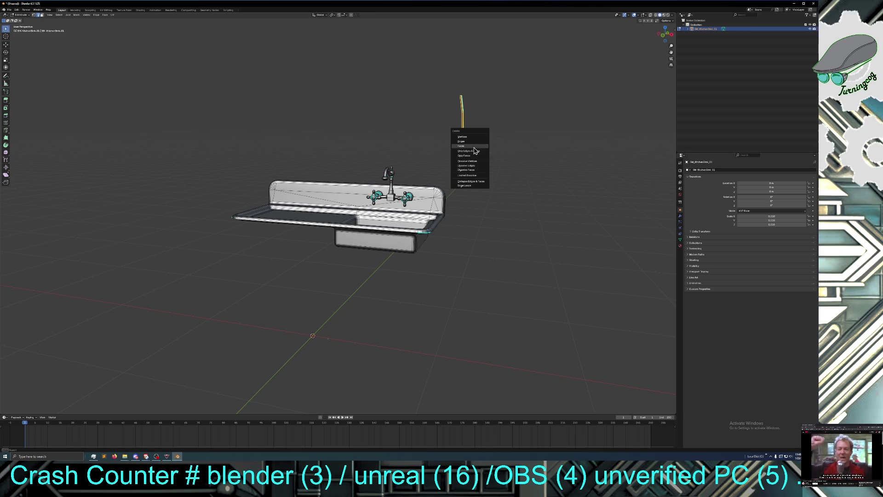
click(474, 143)
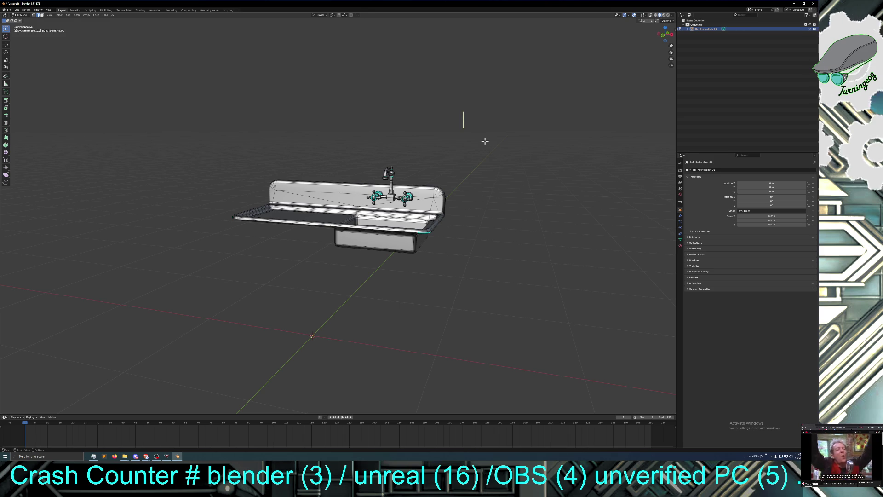
middle_drag(482, 140, 510, 144)
key(x)
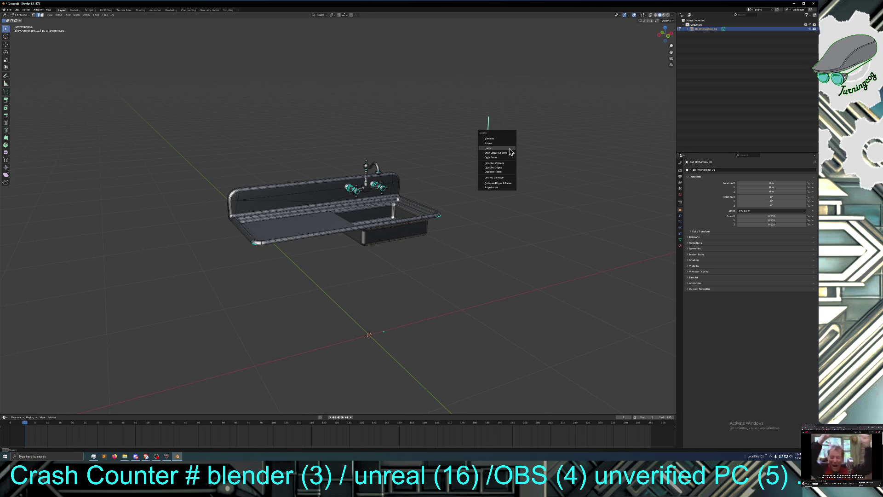
key(Escape)
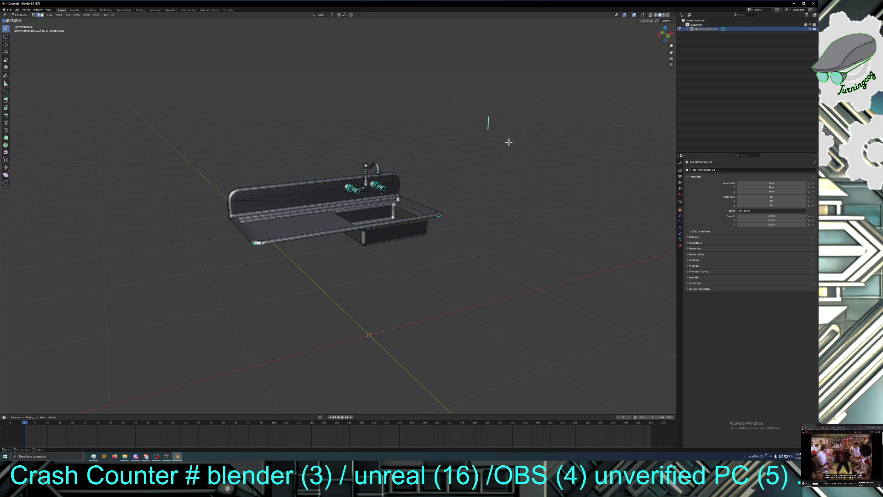
Step: Box-select and delete the last two leftover edge fragments at the side
middle_drag(491, 142, 306, 134)
drag(233, 135, 256, 171)
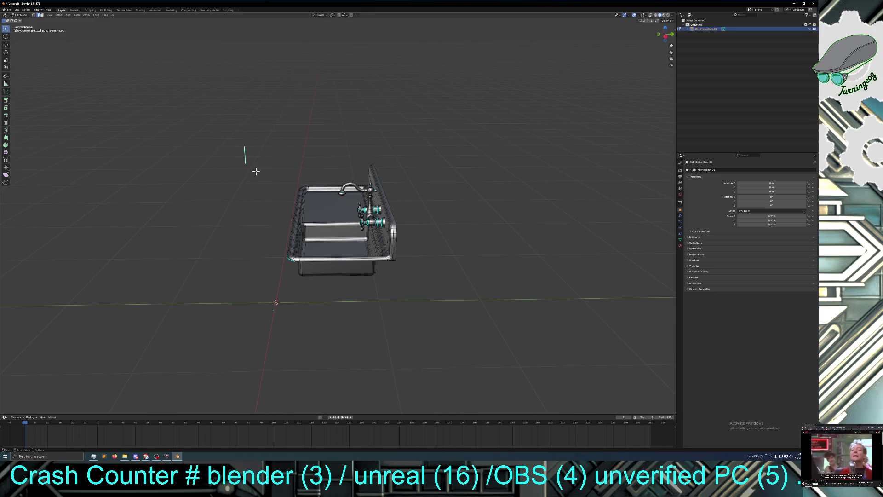
key(x)
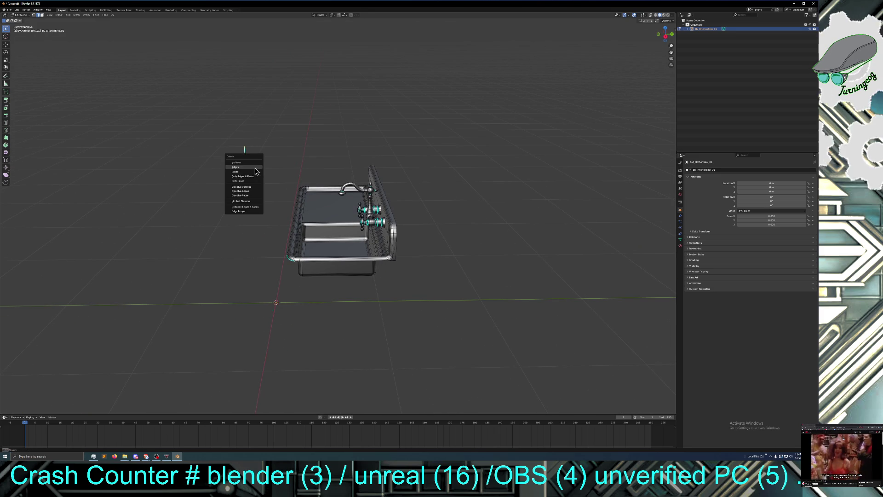
click(235, 167)
drag(263, 308, 281, 319)
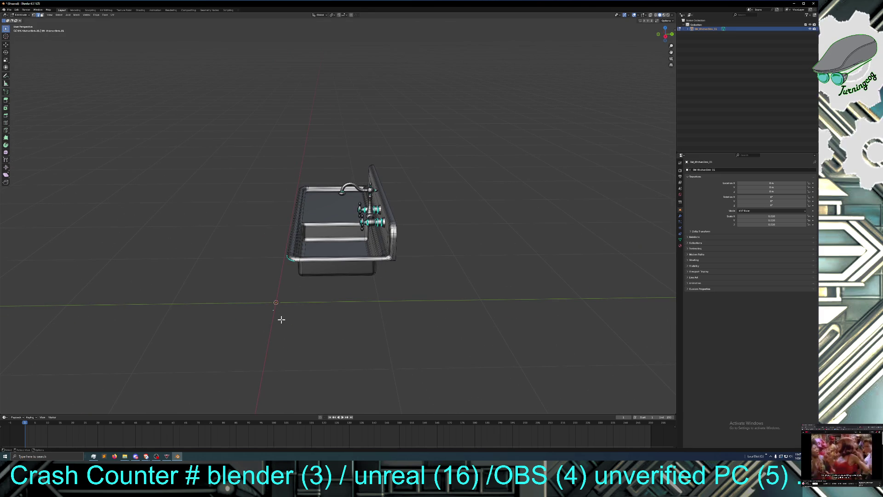
key(x)
click(282, 322)
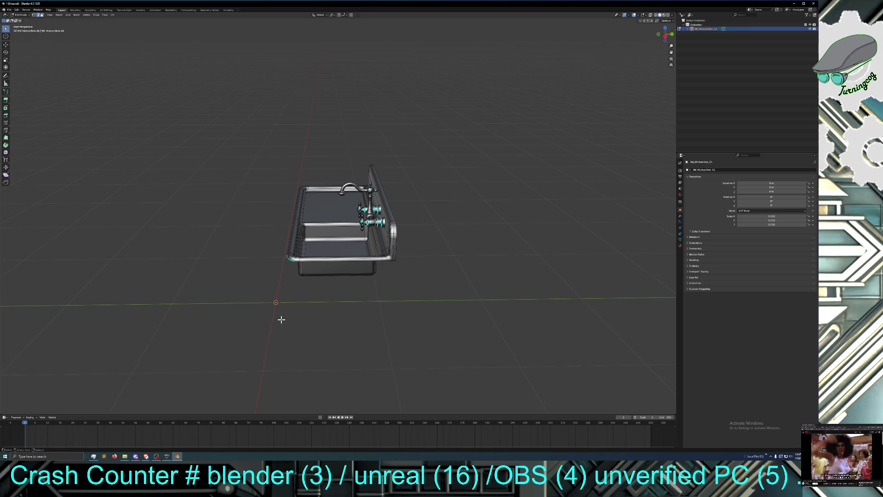
mouse_move(306, 321)
middle_down()
mouse_move(282, 374)
mouse_move(281, 319)
mouse_move(344, 323)
middle_up()
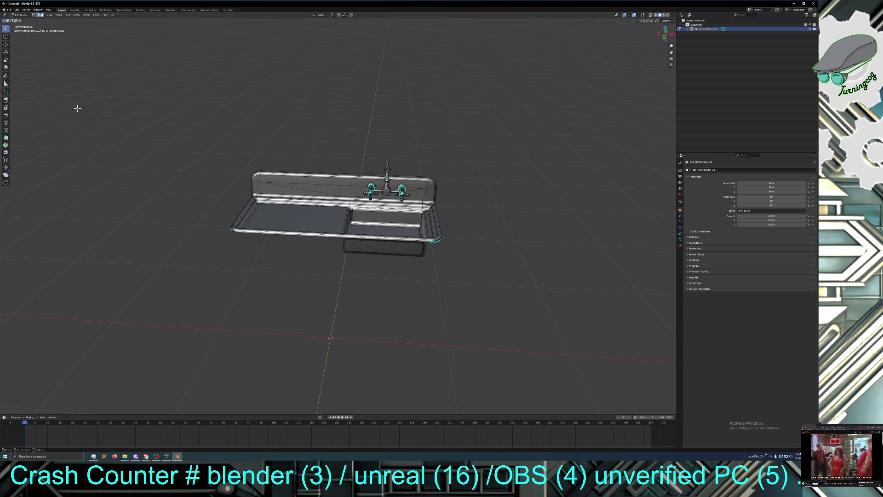
mouse_move(159, 214)
middle_down()
mouse_move(174, 246)
mouse_move(175, 239)
mouse_move(175, 262)
mouse_move(178, 245)
middle_up()
scroll(356, 299, up, 5)
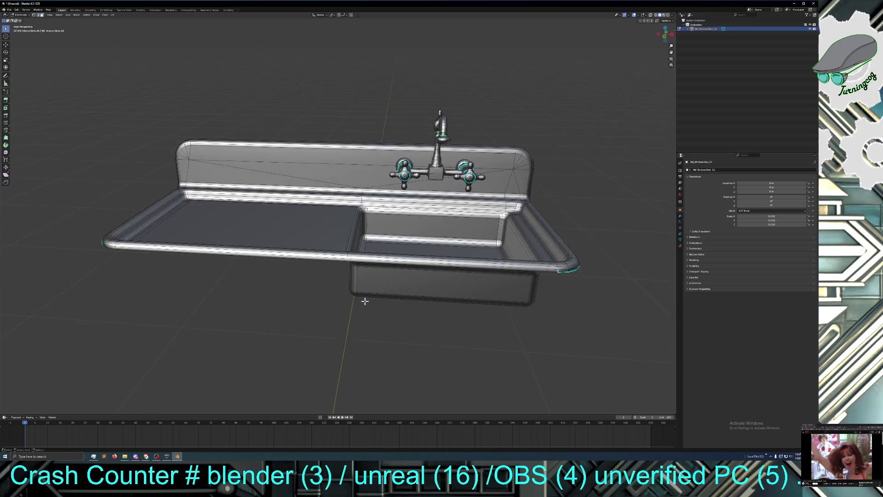
mouse_move(357, 300)
middle_down()
mouse_move(351, 309)
mouse_move(347, 302)
mouse_move(353, 306)
middle_up()
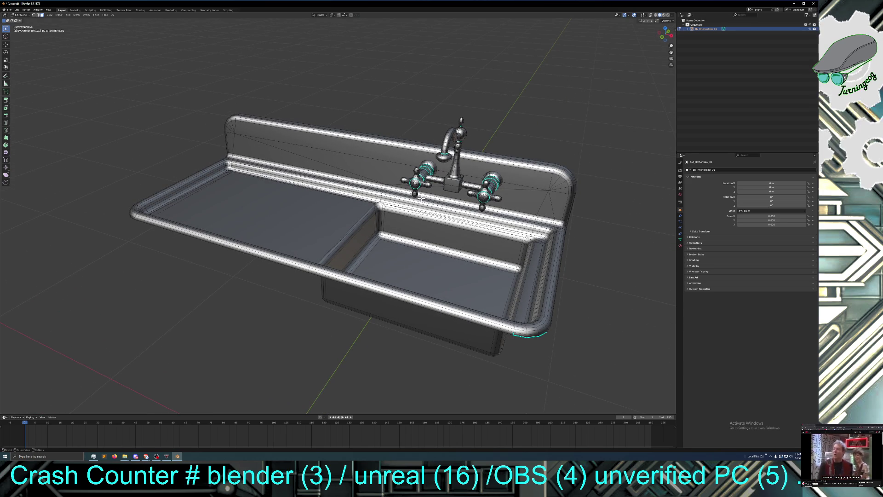
scroll(420, 198, up, 5)
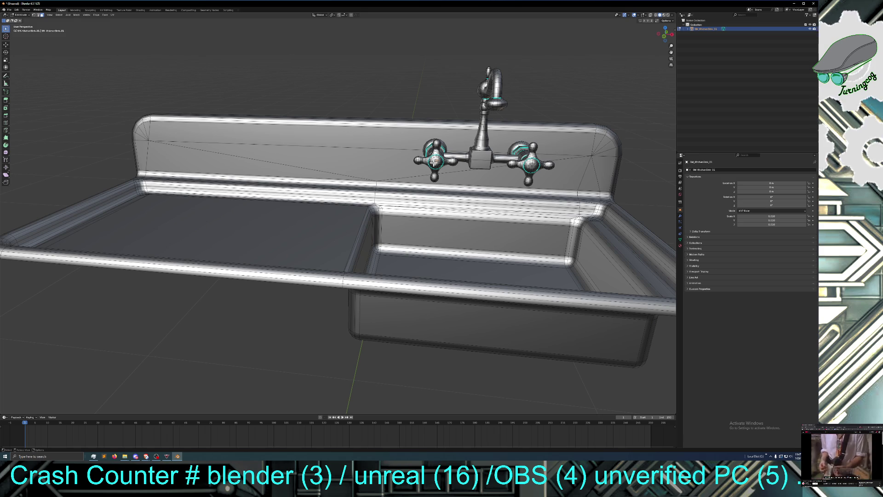
Step: Box-select the vertices of the left tap handle
key(b)
drag(433, 157, 438, 166)
key(alt+a)
key(b)
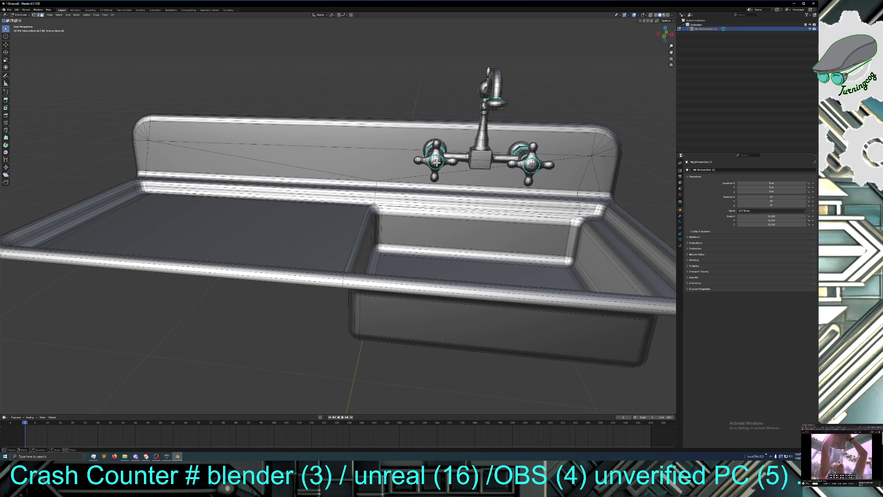
drag(432, 158, 440, 167)
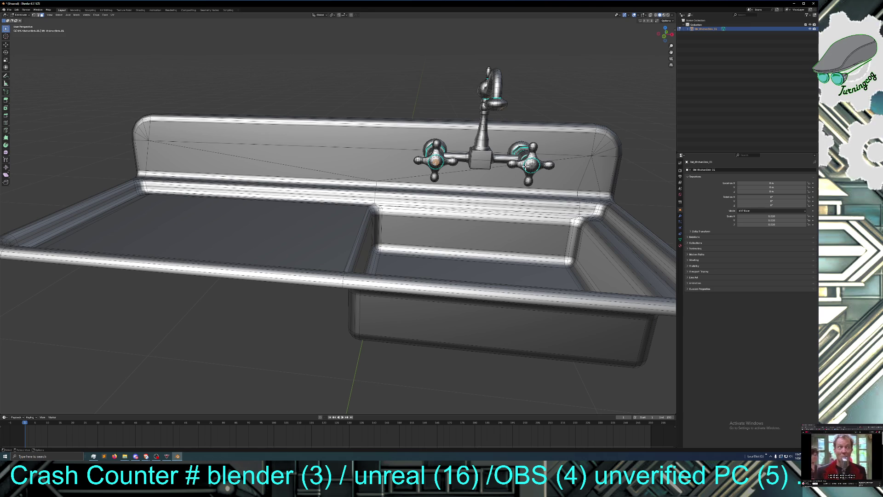
Step: Add the right tap and grow the selection over both handles, stems and balls
key(b)
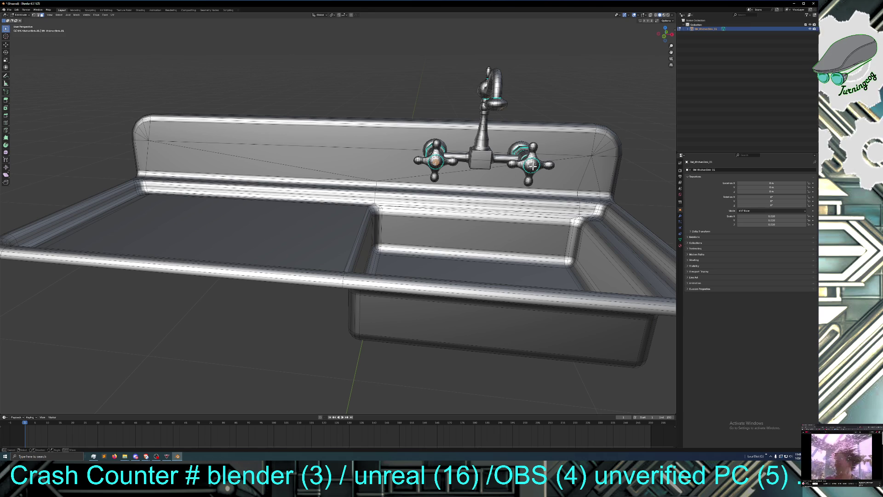
mouse_move(533, 168)
mouse_down()
mouse_move(560, 153)
mouse_move(538, 184)
mouse_up()
key(ctrl+KP_Add)
key(ctrl+KP_Add)
key(ctrl+KP_Add)
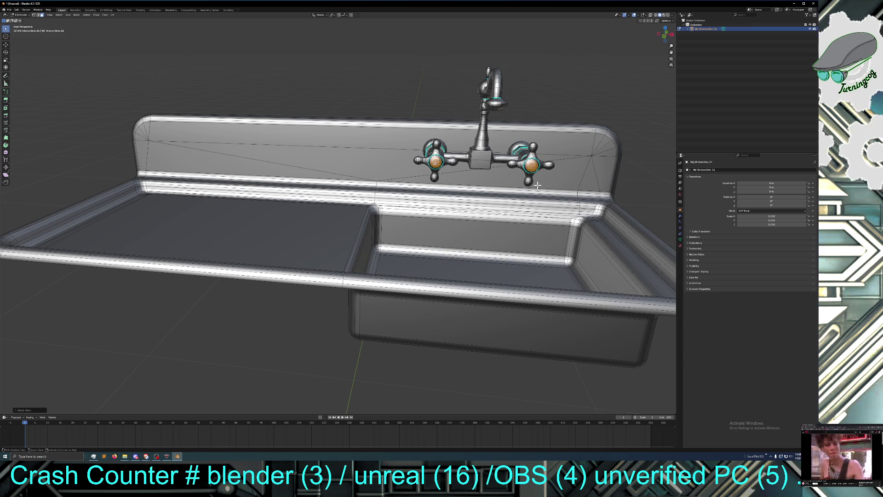
key(ctrl+KP_Add)
key(ctrl+KP_Add)
key(ctrl+KP_Add)
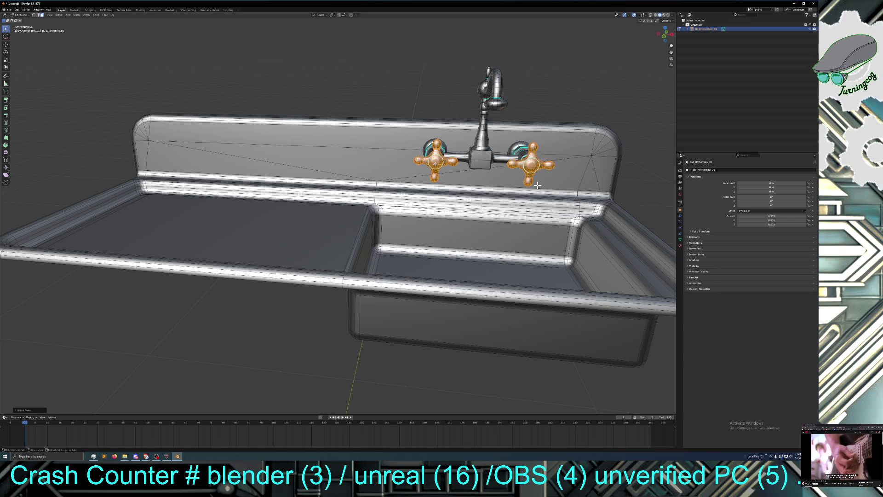
mouse_move(461, 227)
middle_down()
mouse_move(441, 225)
mouse_move(492, 241)
mouse_move(507, 229)
middle_up()
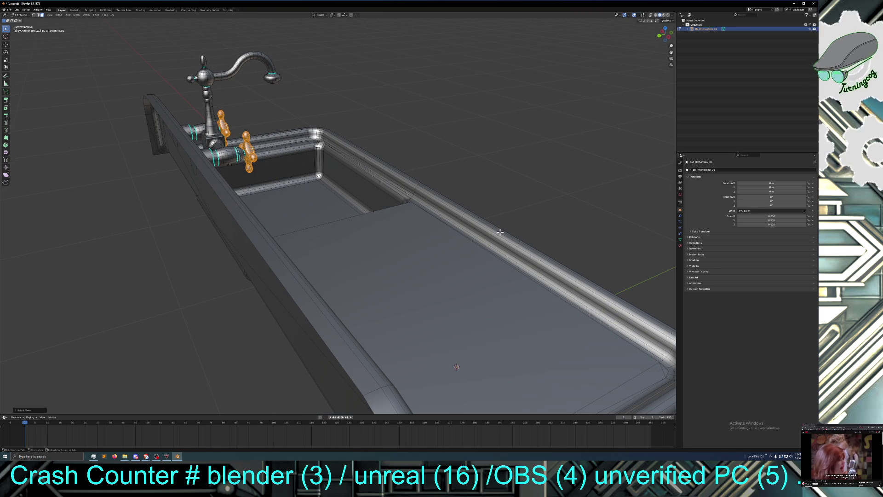
middle_drag(488, 218, 416, 215)
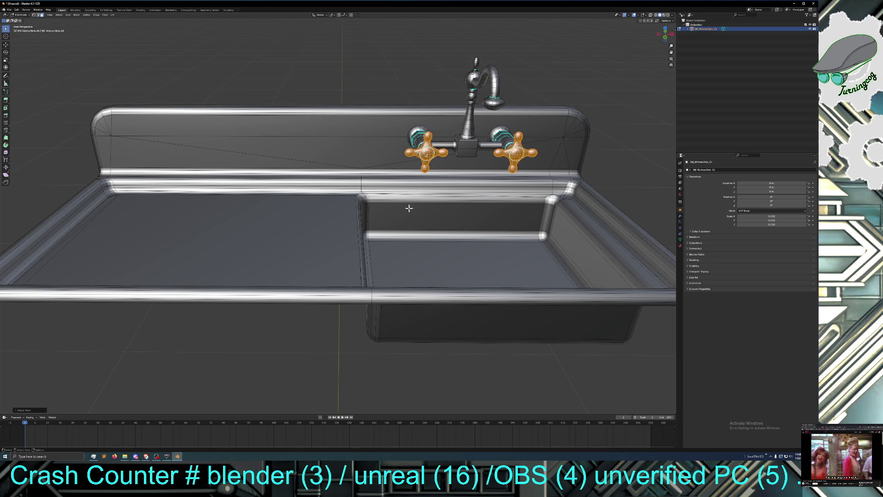
Step: Separate the selected tap handles into their own object via Mesh > Separate > Selection
click(76, 15)
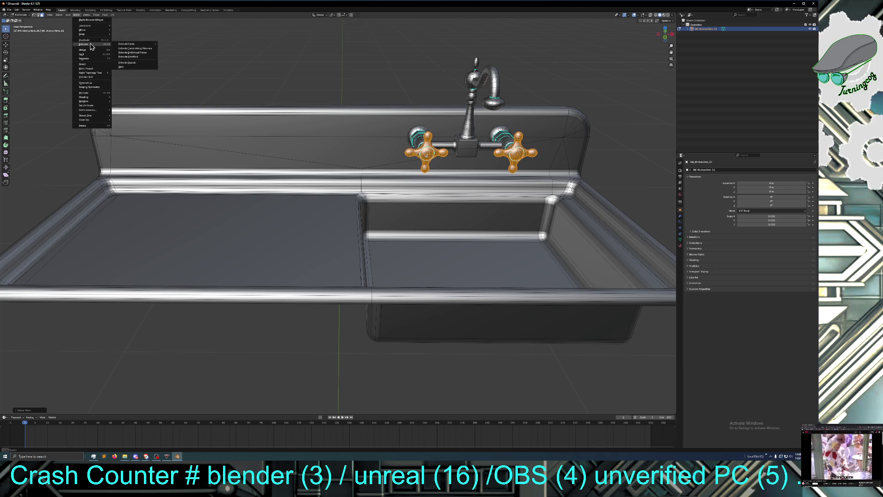
mouse_move(113, 61)
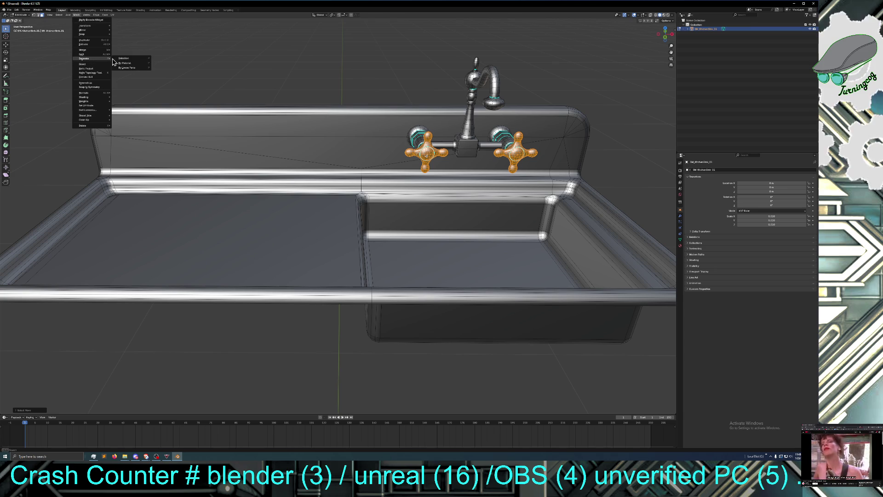
click(136, 60)
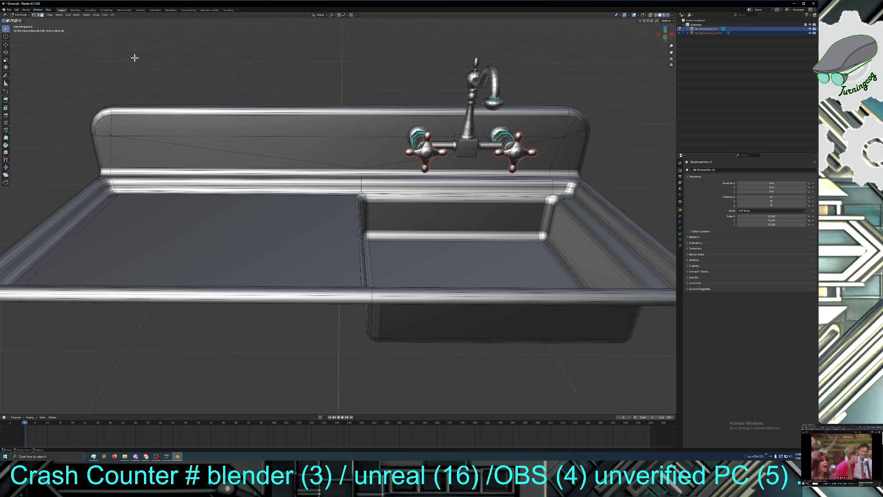
mouse_move(259, 74)
middle_down()
mouse_move(273, 87)
mouse_move(266, 83)
middle_up()
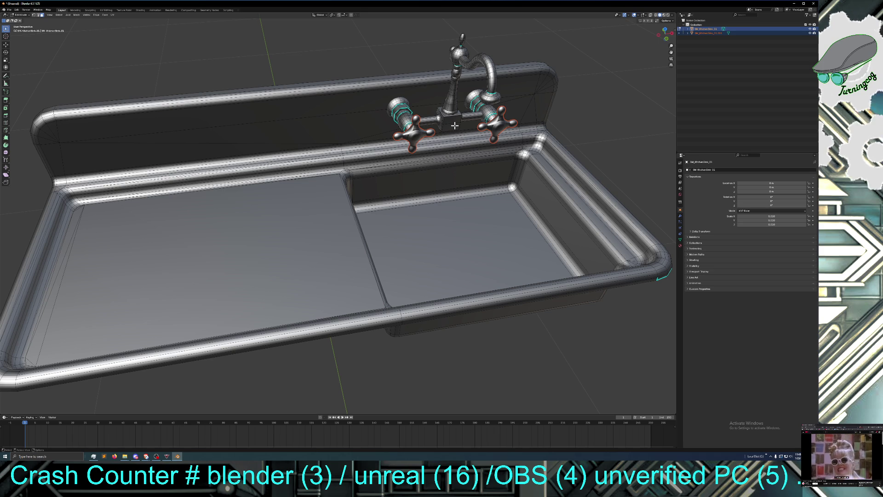
Step: Select the faucet base block with Ctrl+L and grow the selection onto its connecting pipes
click(452, 125)
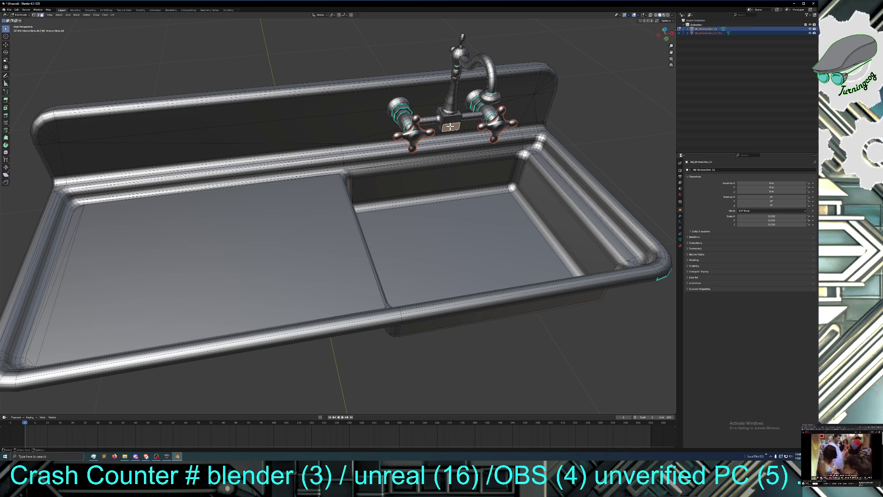
key(ctrl+l)
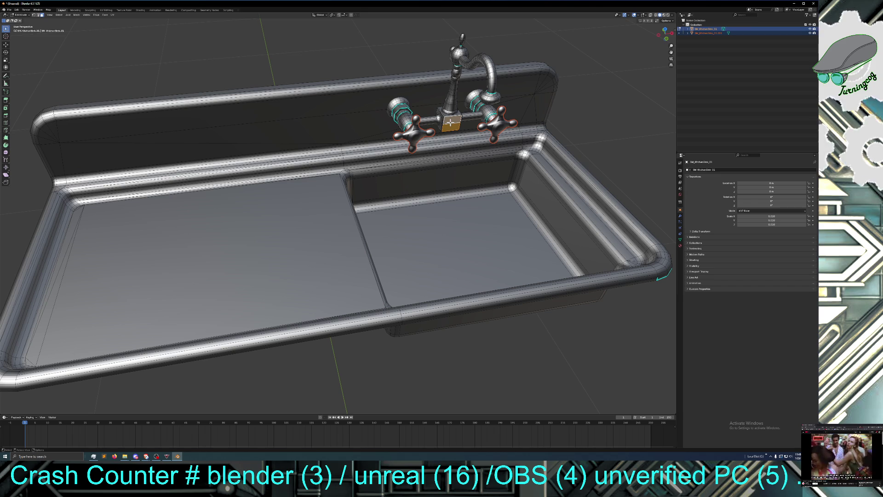
key(ctrl+KP_Add)
key(ctrl+KP_Add)
key(ctrl+KP_Add)
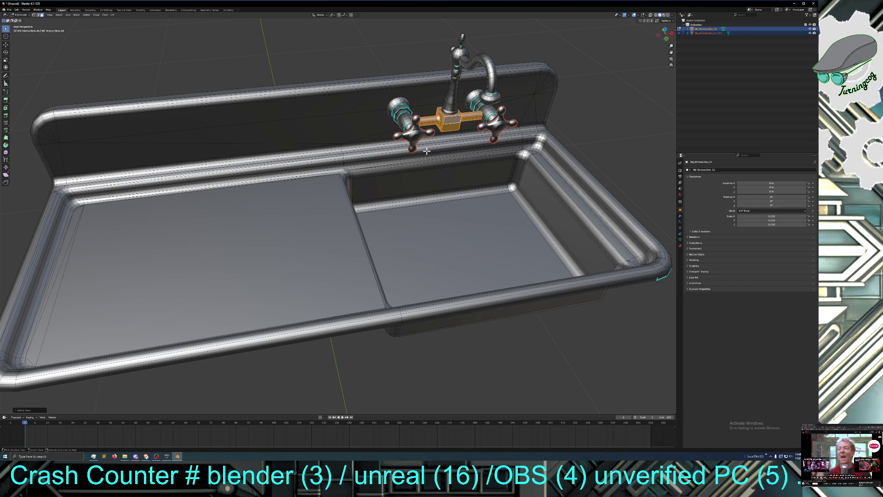
mouse_move(408, 159)
middle_down()
mouse_move(401, 147)
mouse_move(450, 152)
mouse_move(406, 145)
mouse_move(418, 165)
middle_up()
click(339, 139)
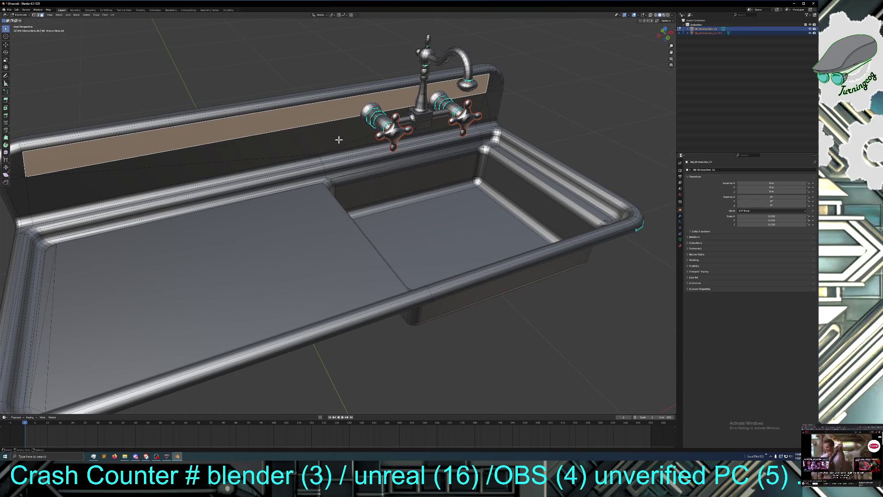
Step: Select the drainboard countertop face and grow the selection over rim, basin and backsplash
click(339, 137)
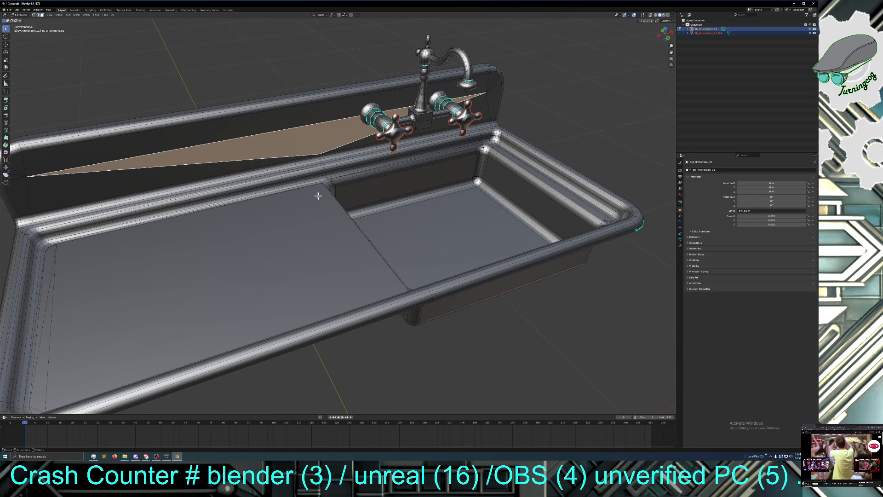
click(319, 222)
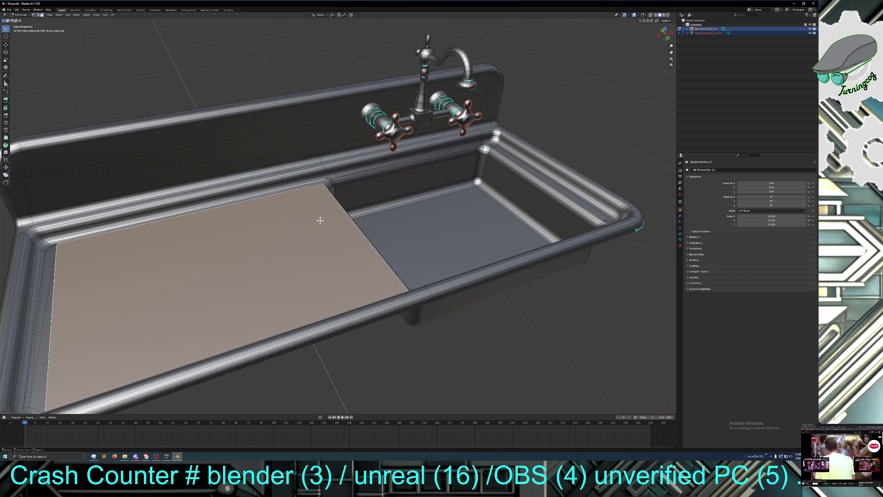
key(ctrl+KP_Add)
key(ctrl+KP_Add)
key(ctrl+KP_Add)
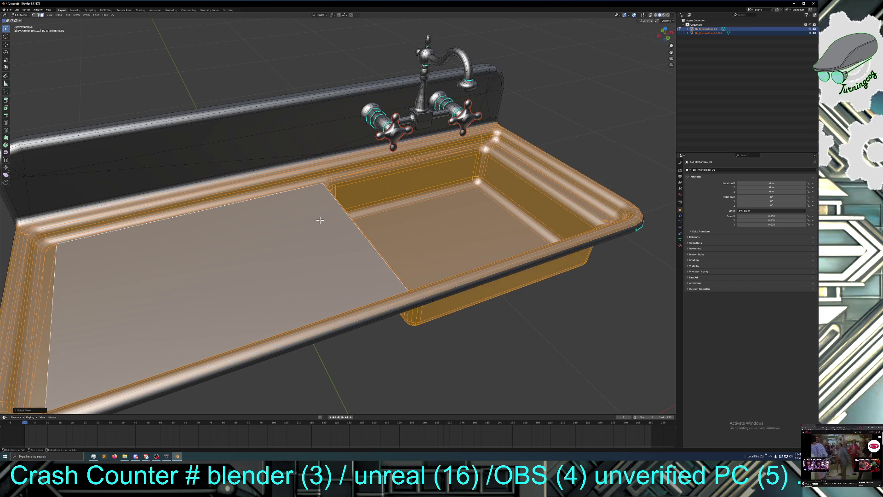
key(ctrl+KP_Add)
key(ctrl+KP_Add)
key(ctrl+KP_Add)
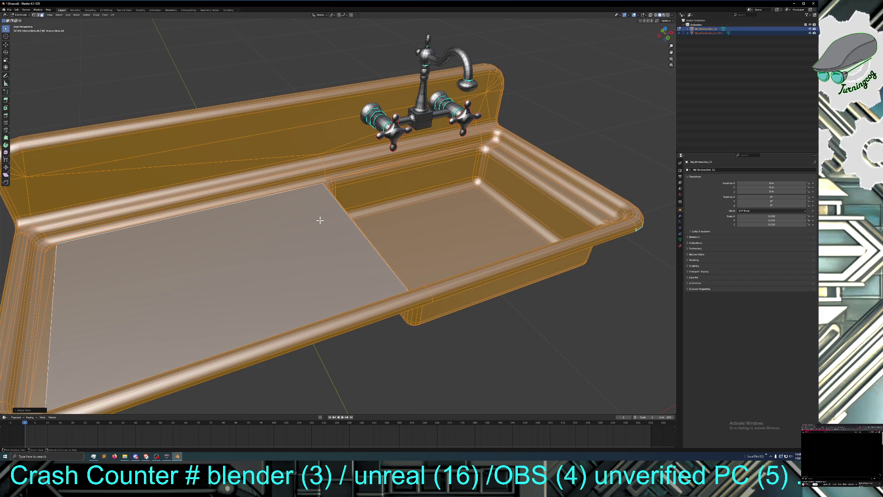
mouse_move(312, 218)
middle_down()
mouse_move(262, 199)
mouse_move(304, 197)
mouse_move(253, 221)
middle_up()
scroll(288, 205, down, 6)
key(ctrl+f)
mouse_move(277, 216)
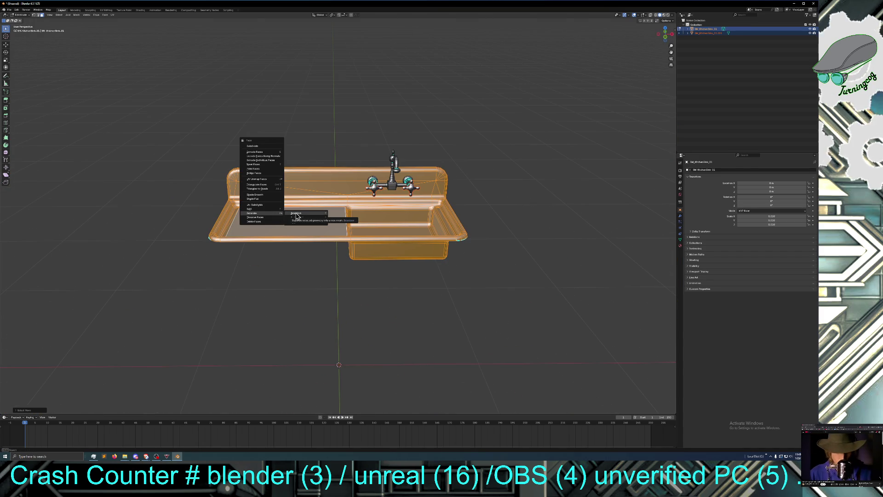
Step: Separate the selected sink body into its own object using Separate > Selection
click(295, 214)
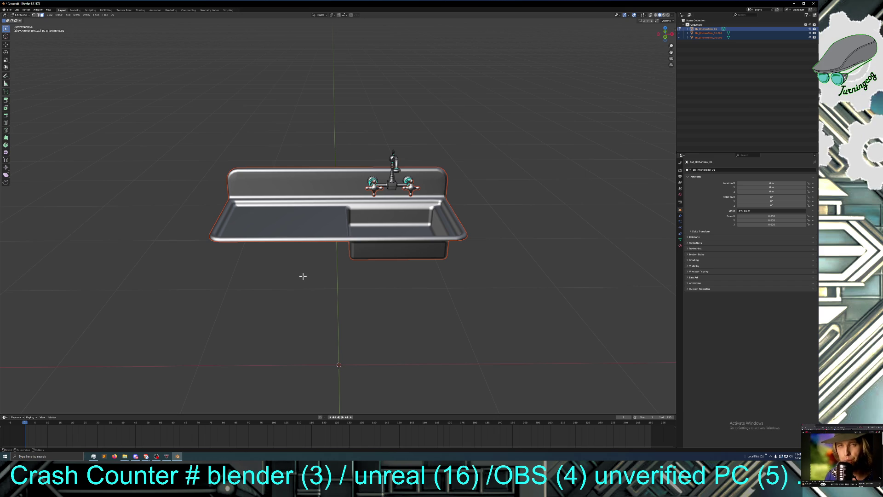
middle_drag(302, 275, 336, 276)
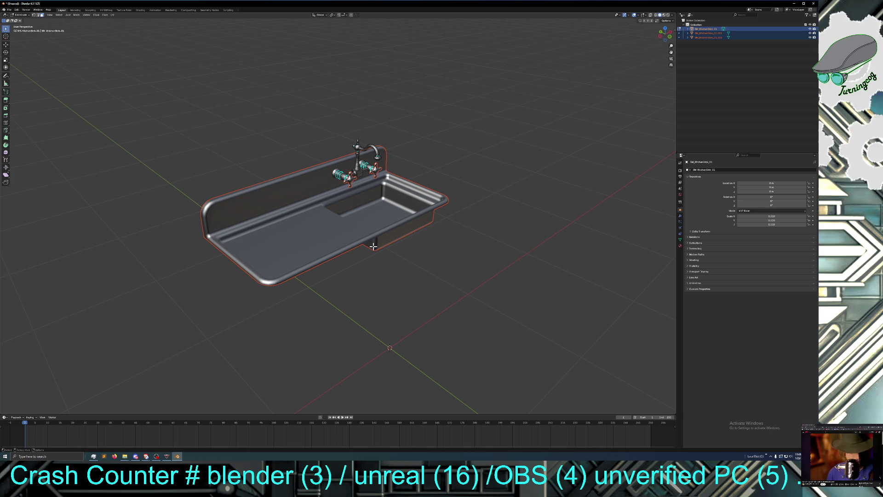
mouse_move(372, 183)
middle_down()
mouse_move(354, 153)
mouse_move(374, 174)
mouse_move(375, 195)
middle_up()
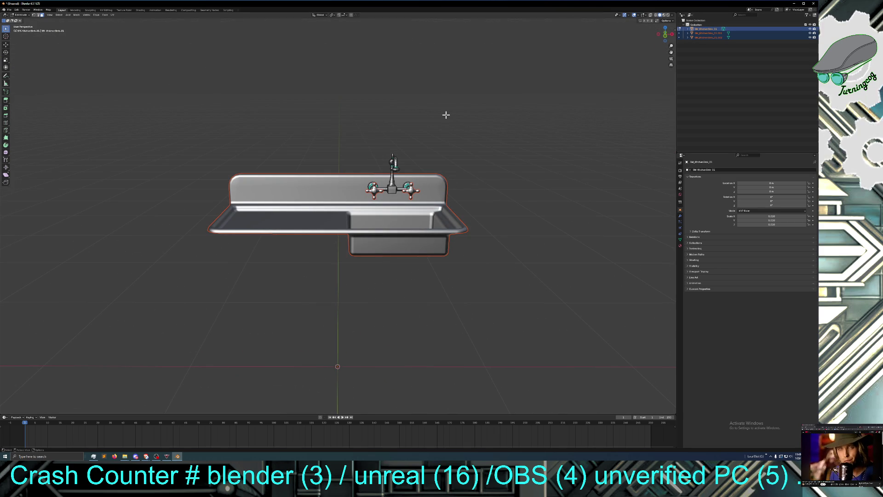
scroll(443, 141, up, 3)
mouse_move(429, 135)
middle_down()
mouse_move(417, 135)
mouse_move(467, 142)
mouse_move(483, 133)
mouse_move(507, 155)
mouse_move(455, 159)
middle_up()
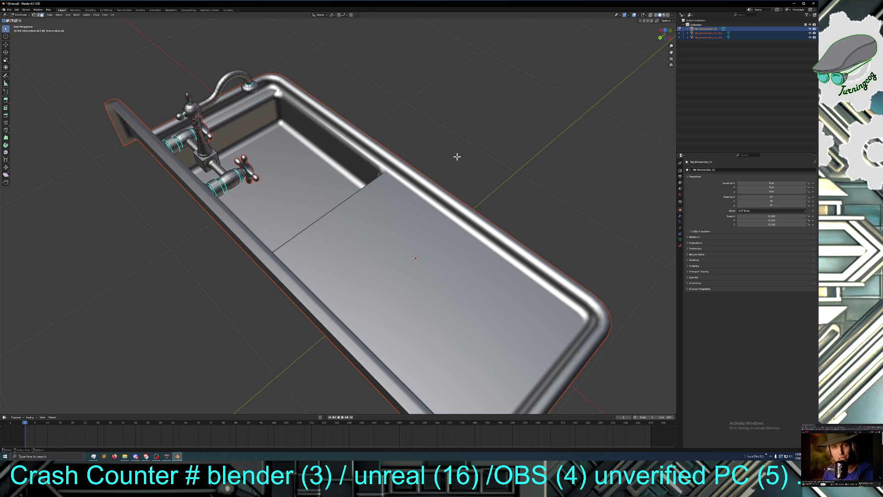
middle_drag(457, 156, 385, 146)
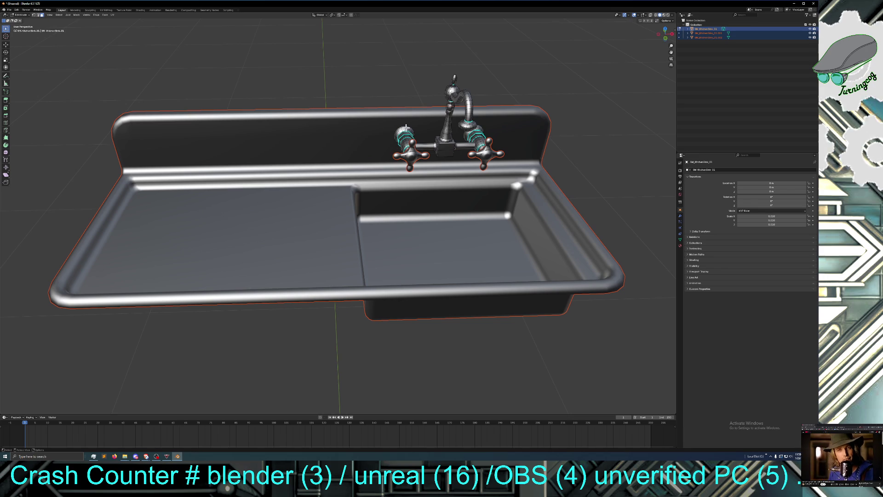
mouse_move(406, 130)
middle_down()
mouse_move(430, 140)
mouse_move(416, 139)
middle_up()
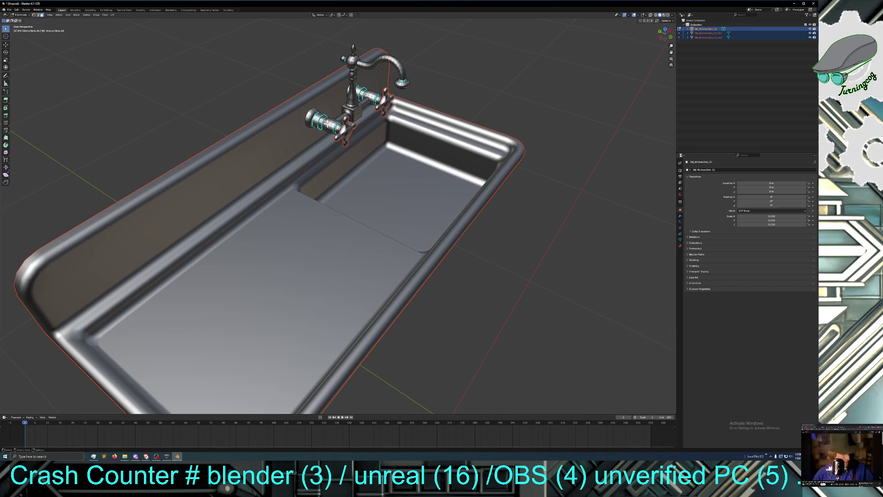
shift+click(327, 124)
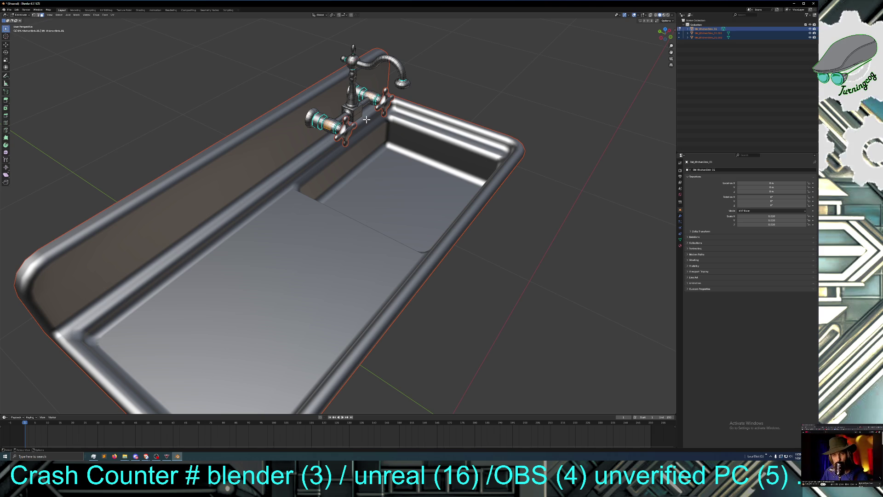
Step: Pick a faucet base face and grow the selection over the whole connector block
key(ctrl+KP_Add)
key(ctrl+KP_Add)
key(ctrl+KP_Add)
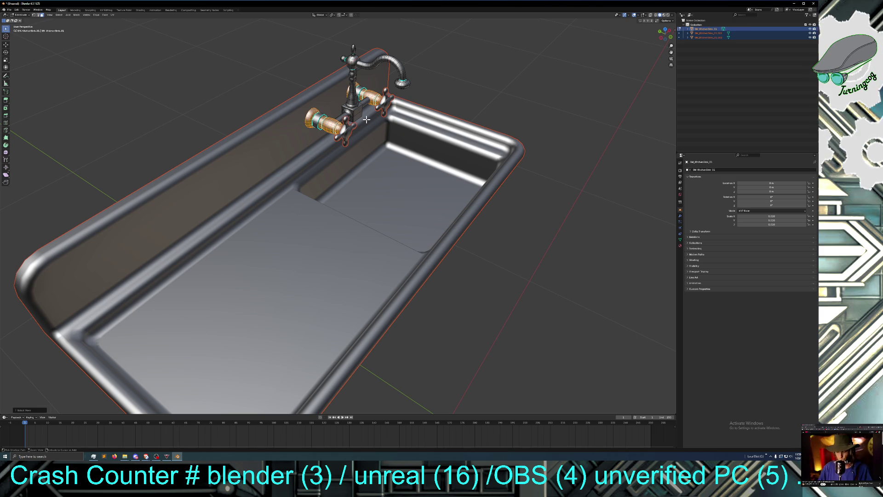
mouse_move(359, 145)
middle_down()
mouse_move(273, 134)
mouse_move(325, 146)
mouse_move(336, 138)
middle_up()
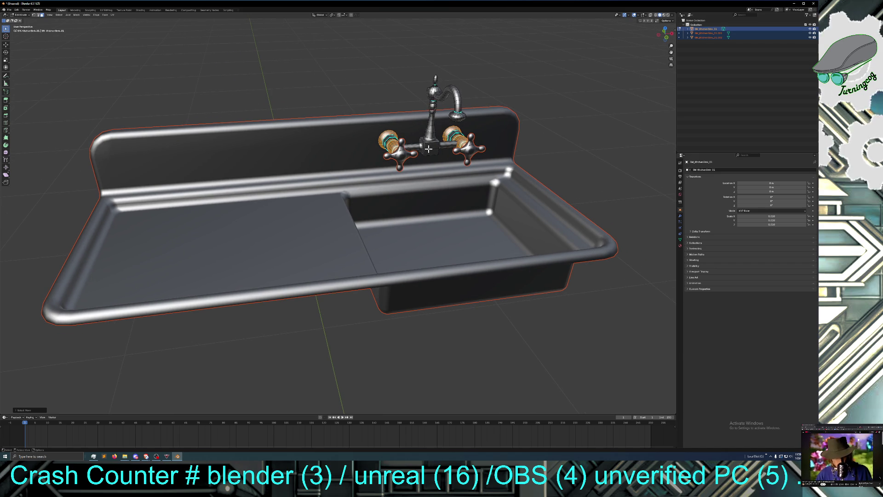
click(428, 149)
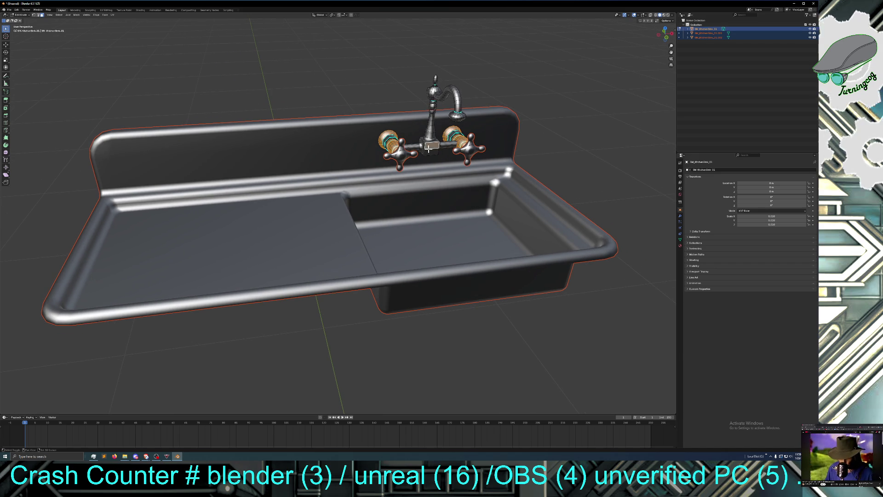
key(ctrl+KP_Add)
key(ctrl+KP_Add)
key(ctrl+KP_Add)
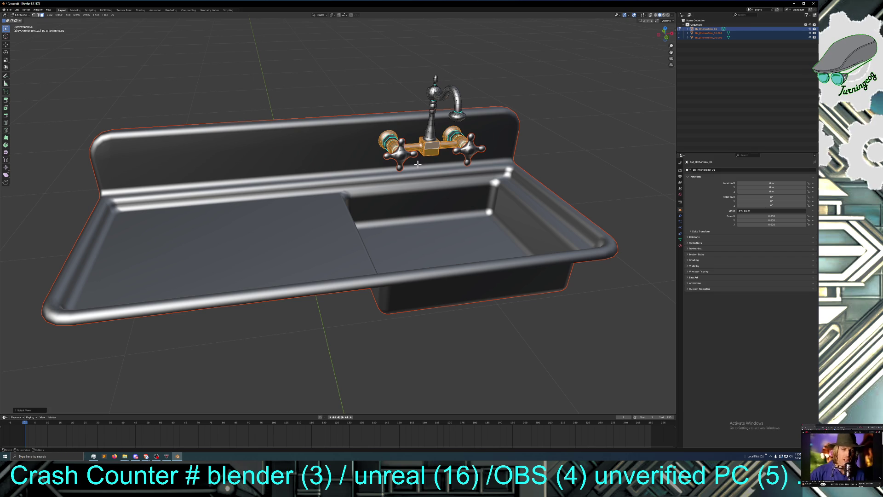
middle_drag(419, 167, 357, 118)
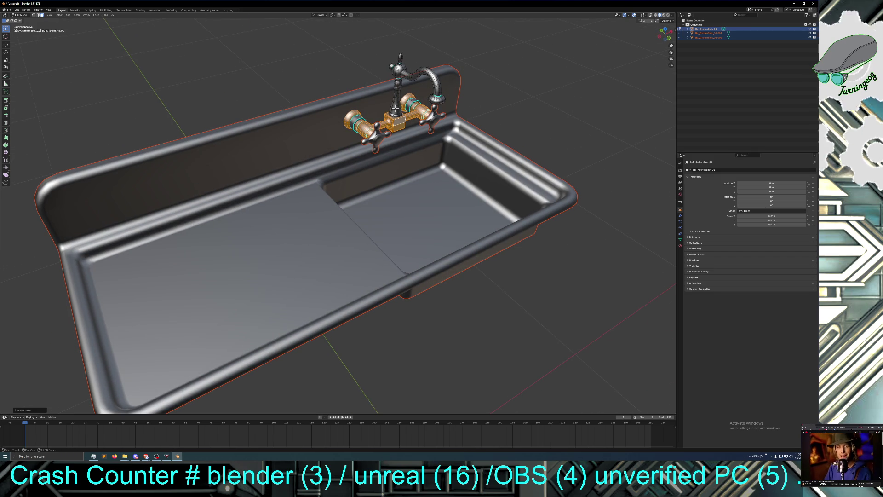
Step: Grow the selection up the stem, spout, hose and sprayer head, and add the top knob
key(ctrl+KP_Add)
key(ctrl+KP_Add)
key(ctrl+KP_Add)
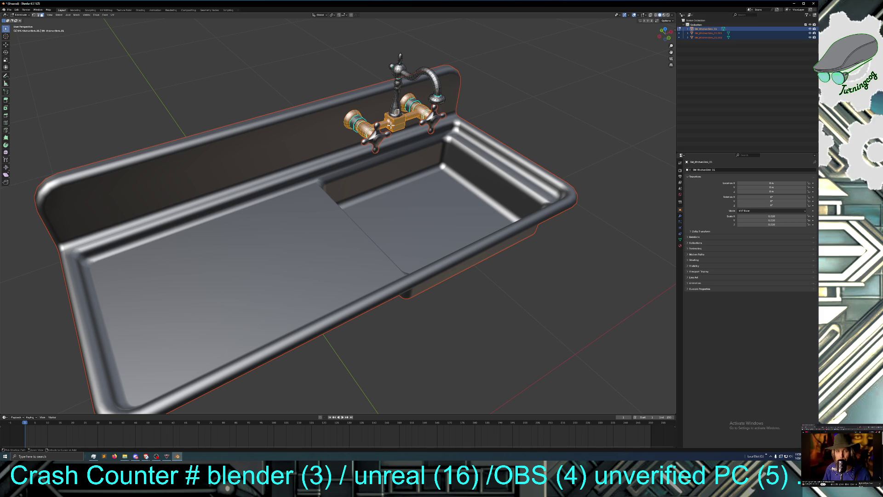
key(ctrl+KP_Add)
key(ctrl+KP_Add)
key(ctrl+KP_Add)
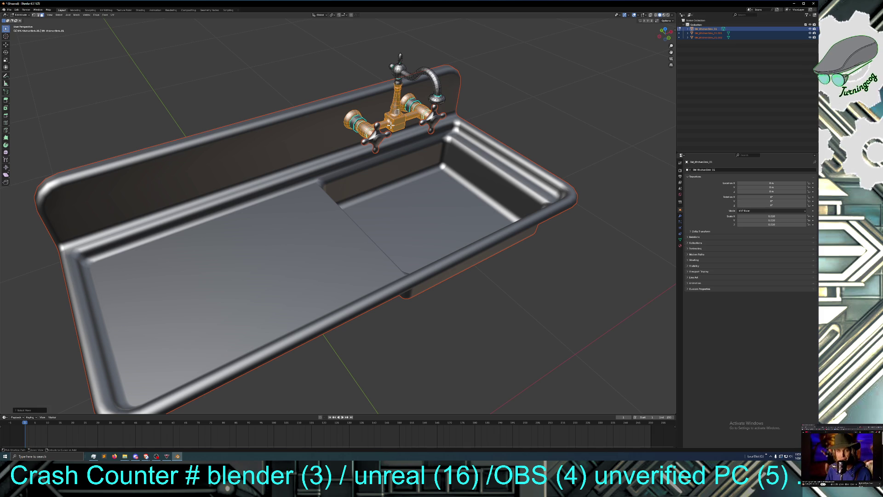
key(ctrl+KP_Add)
key(ctrl+KP_Add)
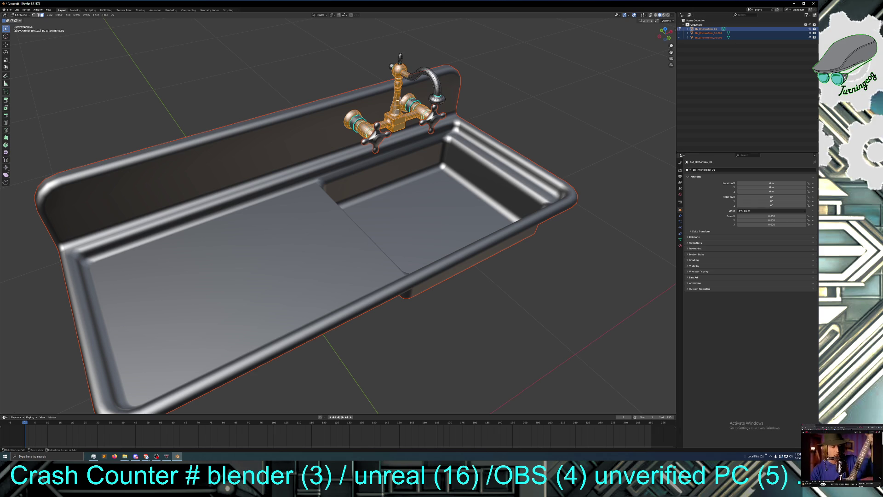
key(ctrl+KP_Add)
key(ctrl+KP_Add)
key(ctrl+KP_Add)
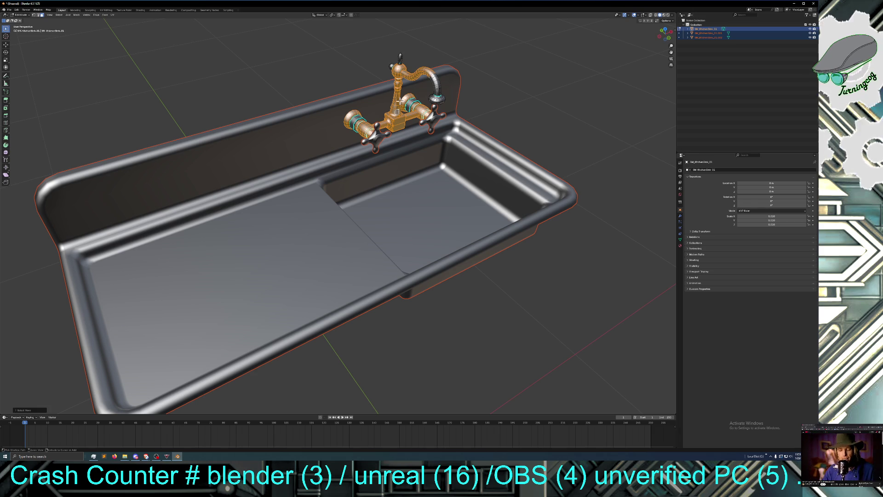
key(ctrl+KP_Add)
key(ctrl+KP_Add)
key(ctrl+KP_Add)
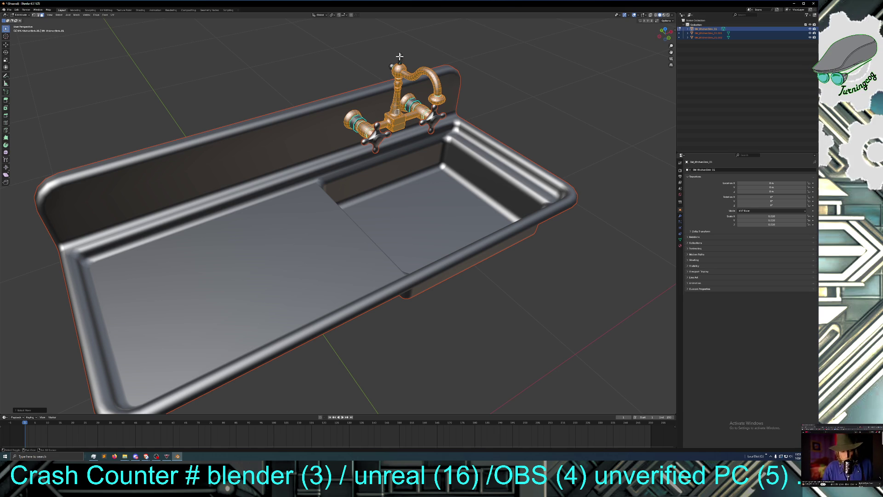
shift+click(400, 56)
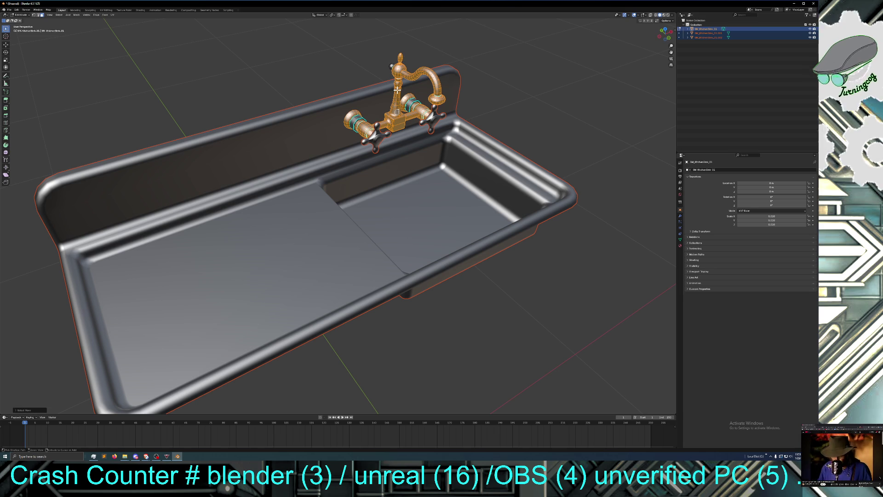
shift+click(391, 67)
ctrl+click(383, 68)
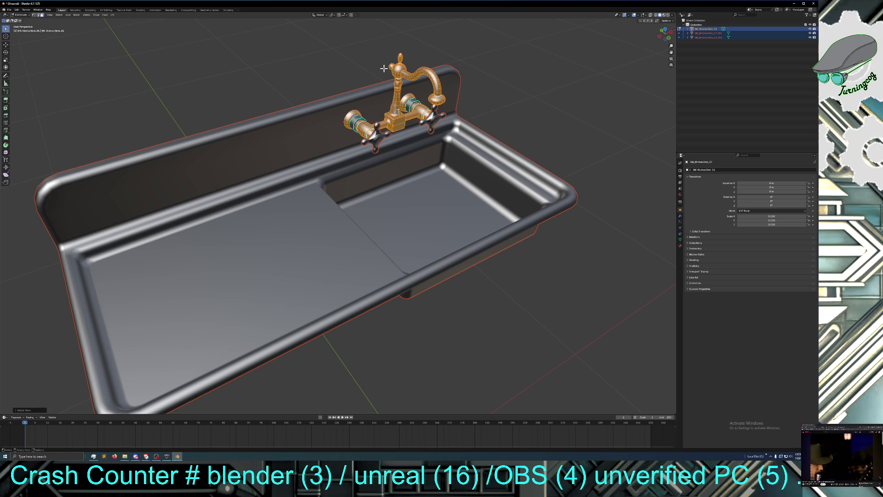
mouse_move(382, 68)
middle_down()
mouse_move(292, 54)
mouse_move(339, 56)
middle_up()
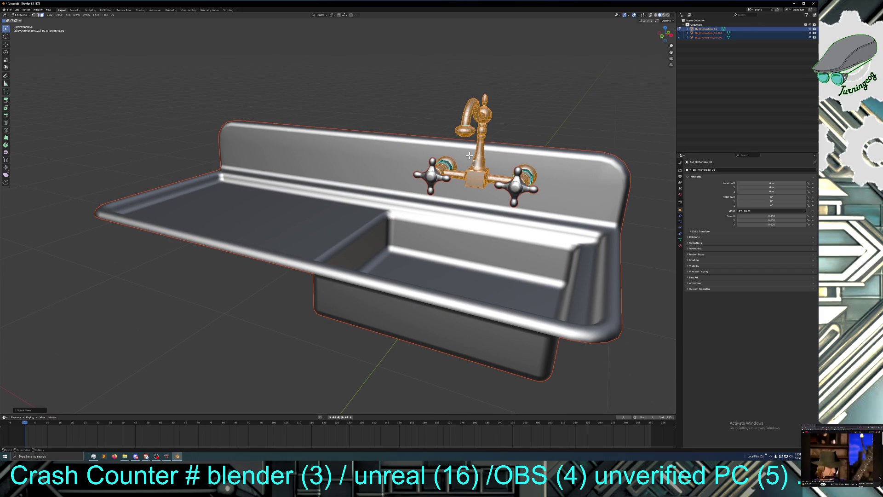
right_click(474, 180)
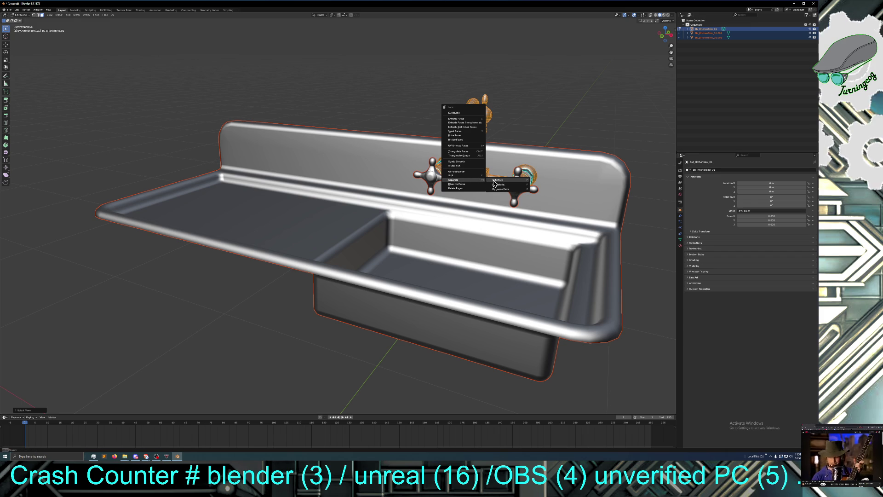
Step: Separate the selected faucet into its own object, then grow the selection onto the nut
click(495, 180)
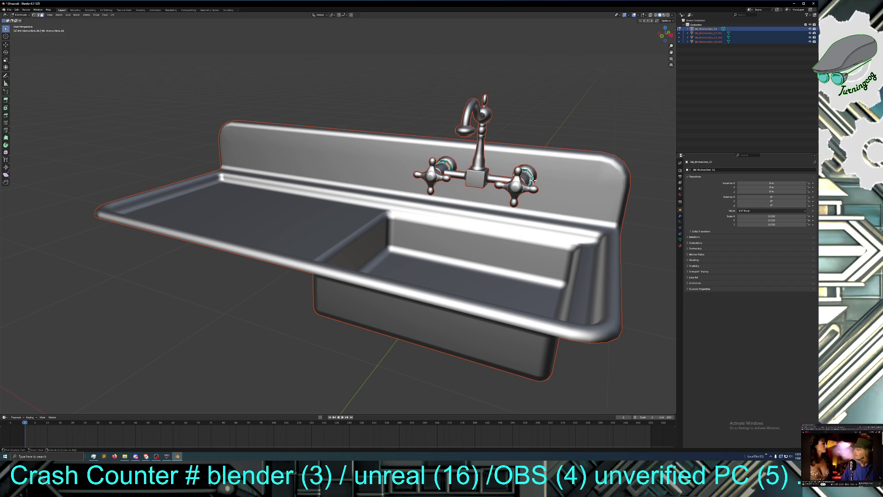
key(ctrl+KP_Add)
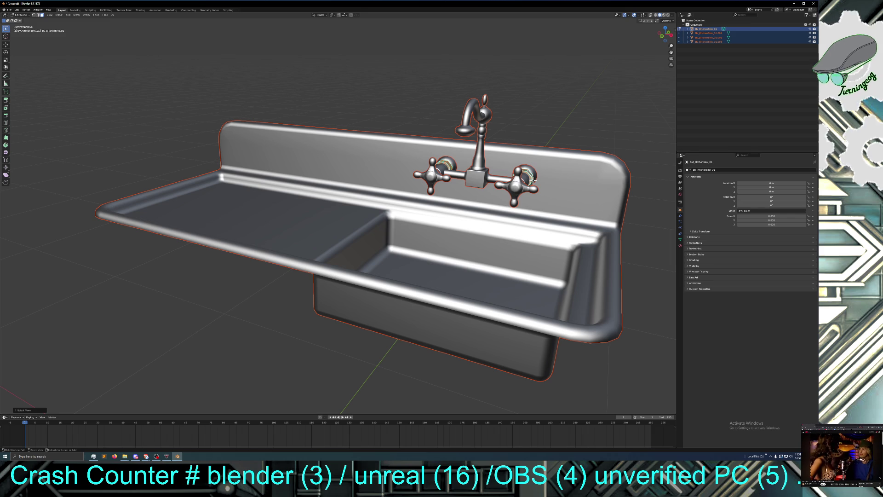
mouse_move(515, 189)
middle_down()
mouse_move(538, 177)
mouse_move(558, 187)
mouse_move(548, 179)
mouse_move(481, 180)
middle_up()
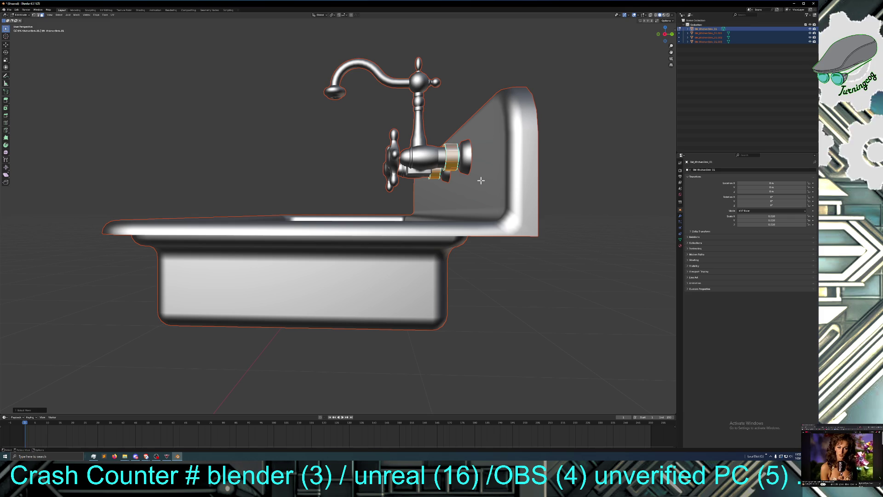
Step: Separate the connecting nut into its own object via Separate > Selection
mouse_move(473, 187)
middle_down()
mouse_move(437, 192)
mouse_move(444, 196)
middle_up()
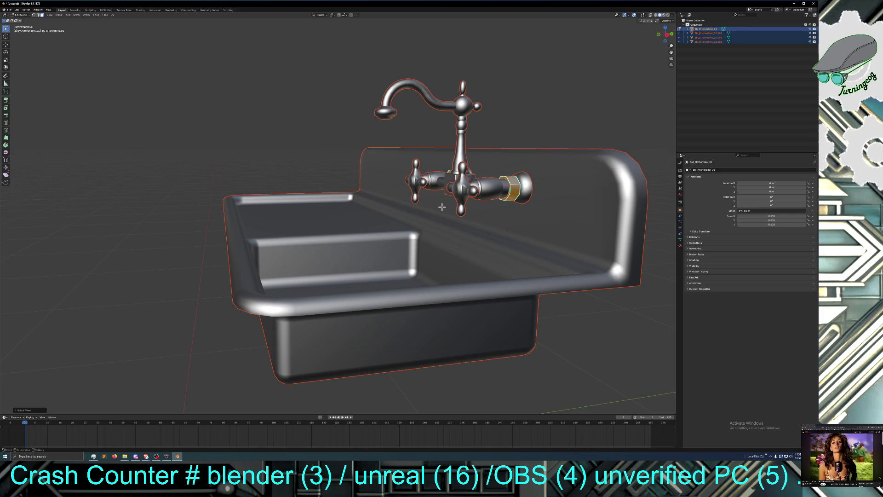
right_click(510, 192)
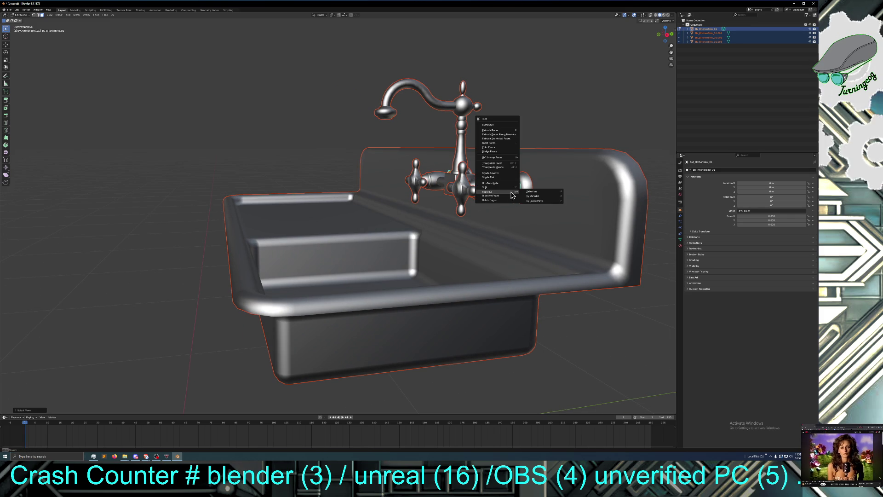
click(531, 191)
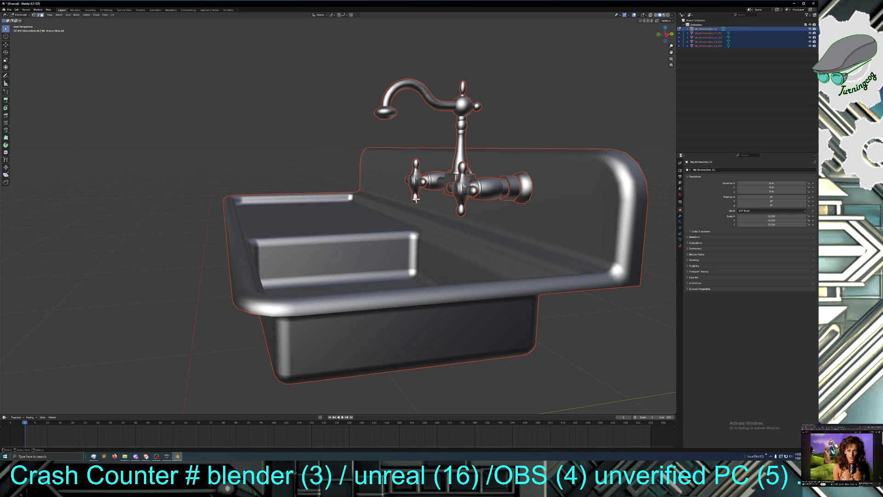
mouse_move(398, 203)
middle_down()
mouse_move(400, 250)
mouse_move(396, 189)
mouse_move(391, 197)
mouse_move(414, 239)
mouse_move(430, 214)
middle_up()
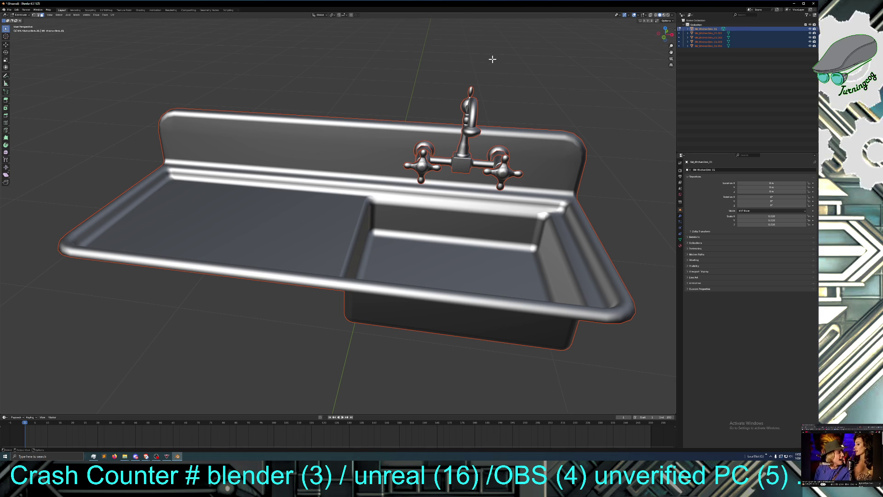
click(23, 15)
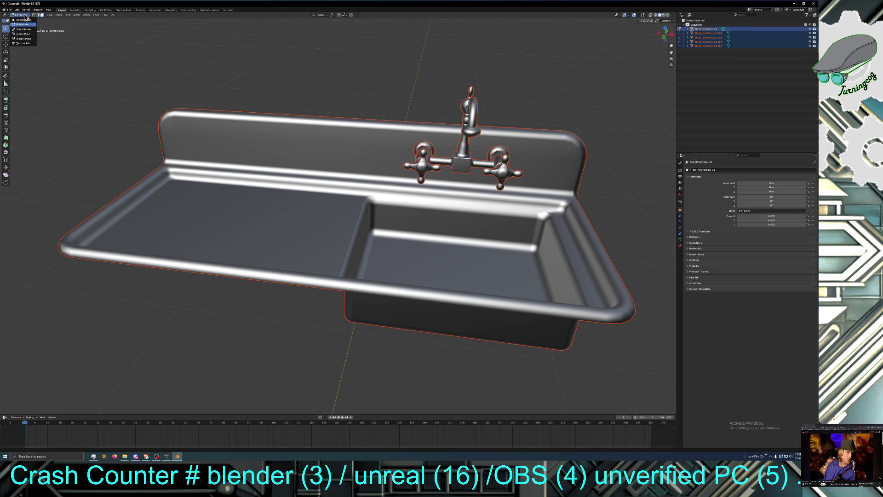
Step: Return to Object Mode, select the sink object, and re-enter Edit Mode
click(23, 20)
click(298, 60)
click(320, 131)
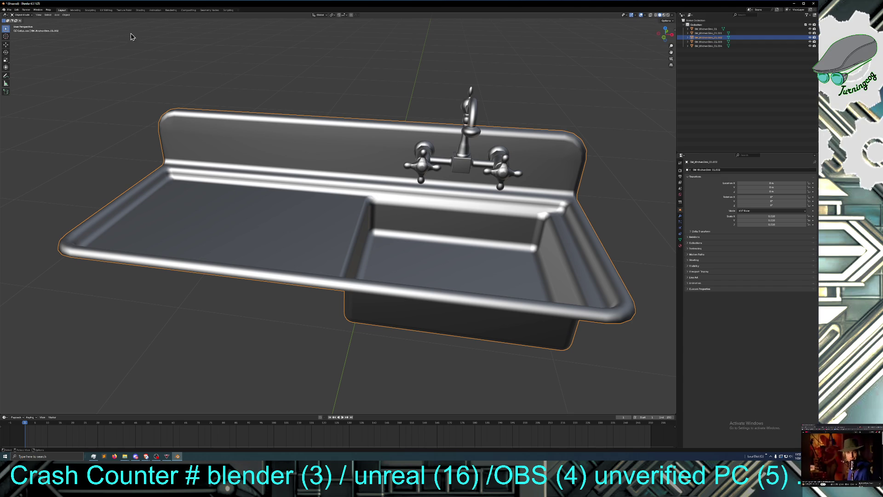
click(40, 18)
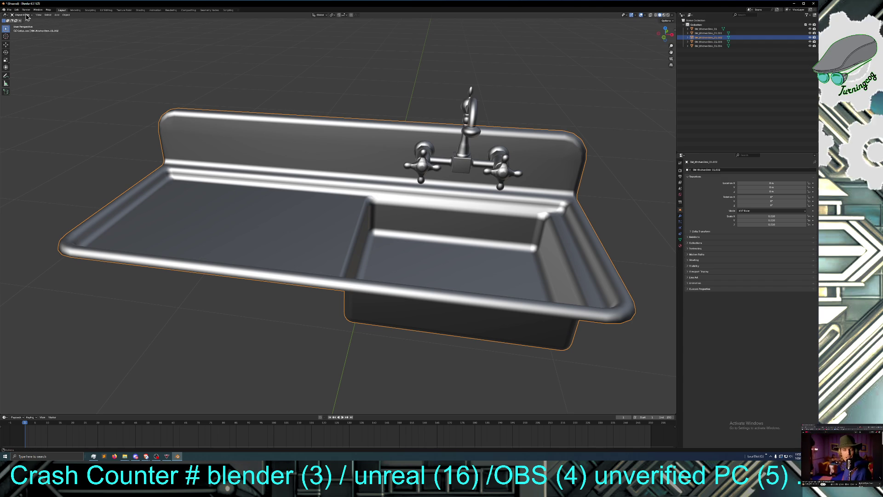
click(26, 17)
click(28, 23)
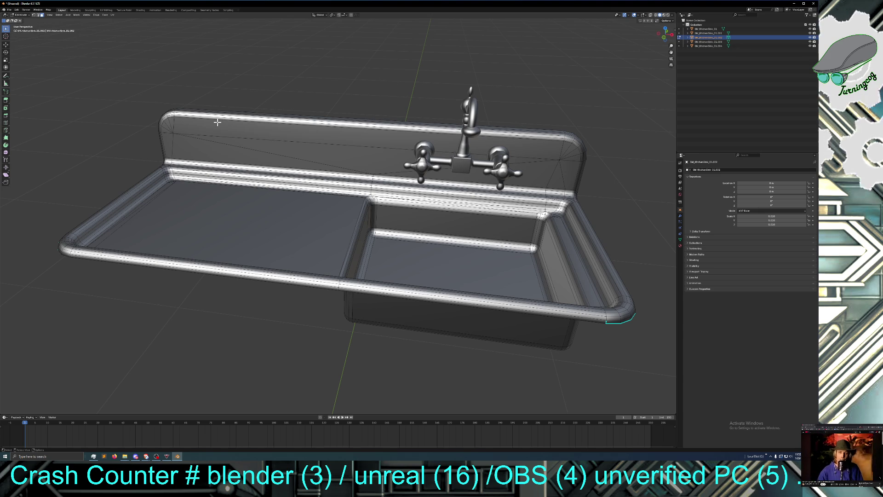
Step: Select the edge loop along the left basin rim, grow it, then clear it
middle_drag(217, 121, 258, 123)
middle_drag(258, 122, 220, 127)
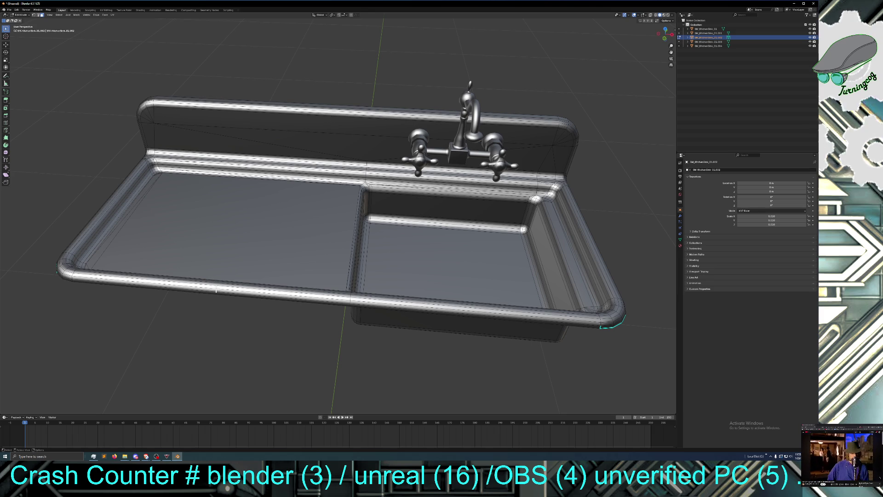
mouse_move(220, 298)
middle_down()
mouse_move(193, 299)
mouse_move(199, 272)
middle_up()
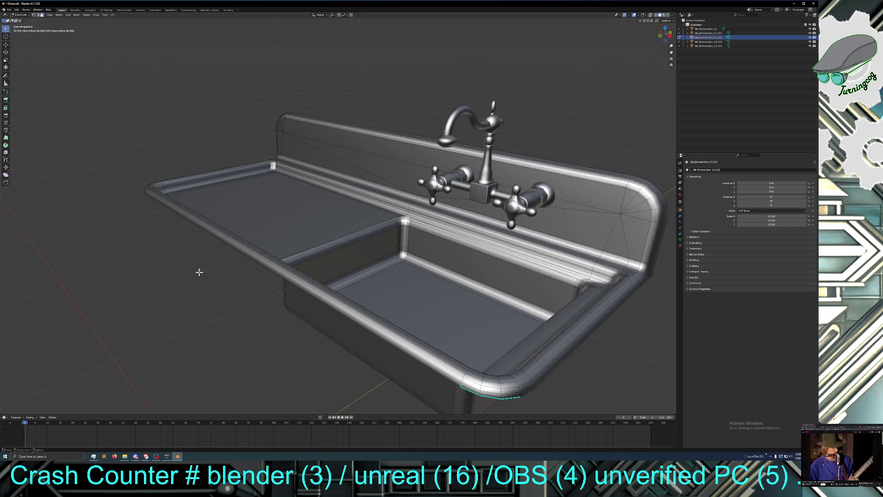
mouse_move(228, 240)
middle_down()
mouse_move(220, 256)
mouse_move(228, 237)
middle_up()
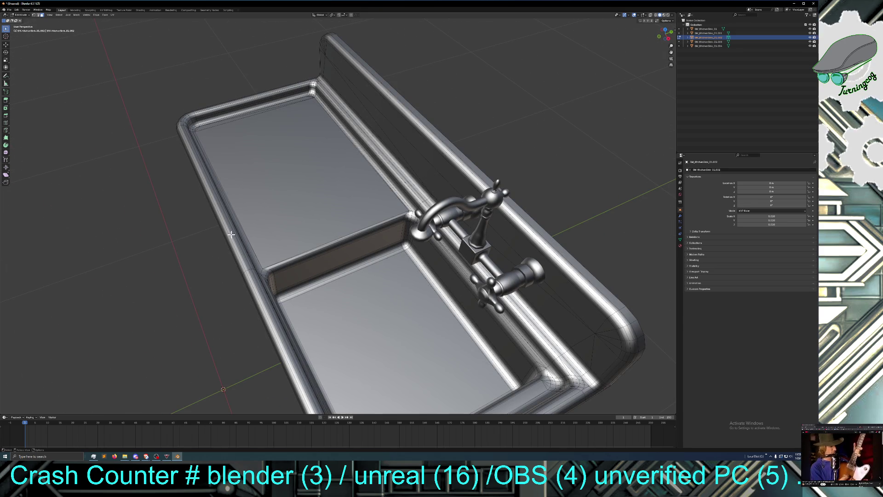
alt+click(229, 233)
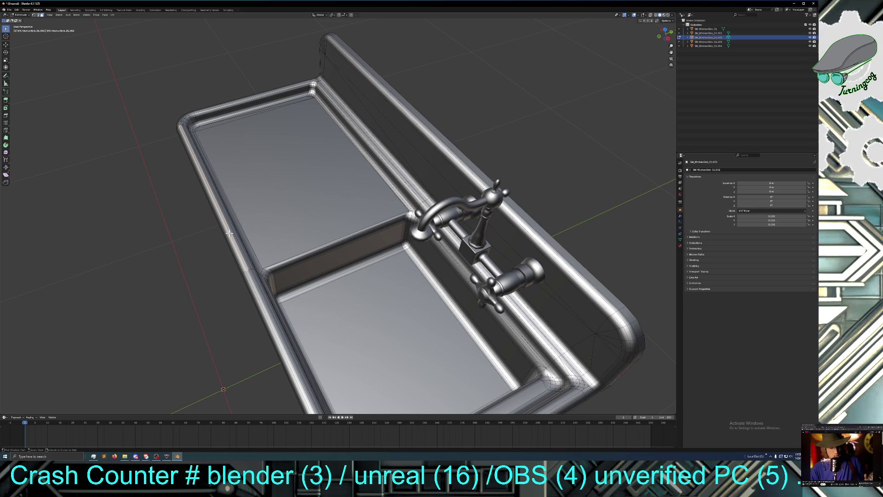
key(ctrl+KP_Add)
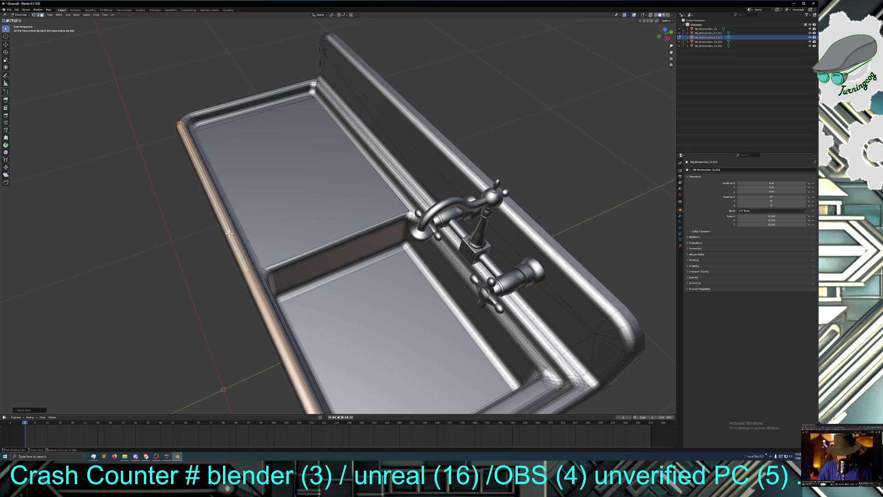
click(189, 248)
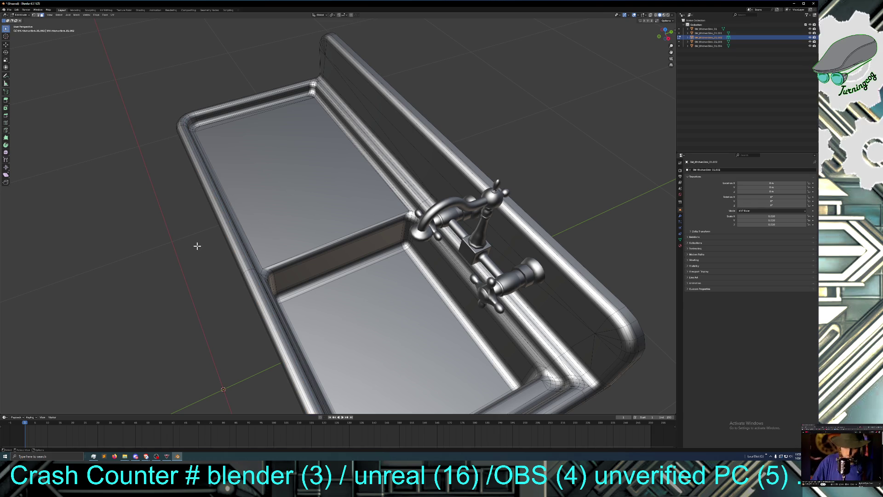
Step: Select an edge path along the left front rim, widen it into a band, then clear it
mouse_move(215, 237)
middle_down()
mouse_move(202, 236)
mouse_move(213, 217)
mouse_move(244, 232)
middle_up()
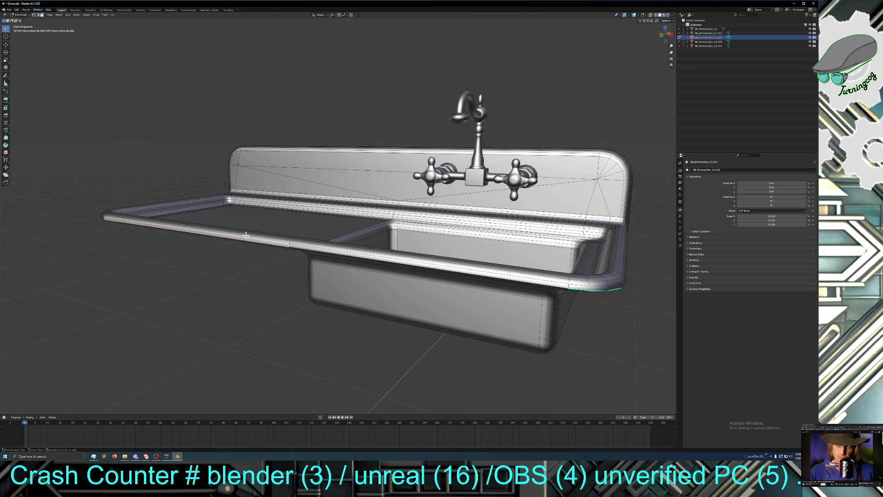
ctrl+click(249, 230)
mouse_move(249, 233)
middle_down()
mouse_move(221, 252)
mouse_move(233, 241)
middle_up()
key(ctrl+KP_Add)
key(ctrl+KP_Add)
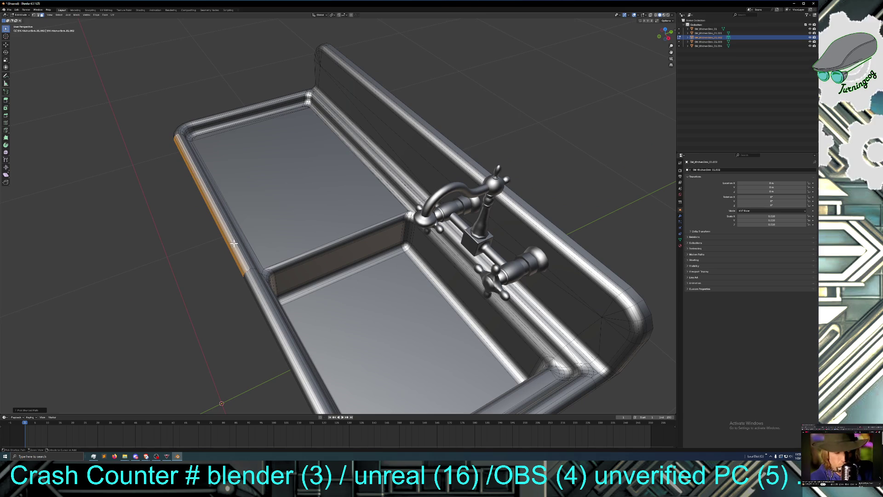
click(200, 250)
middle_drag(200, 250, 220, 244)
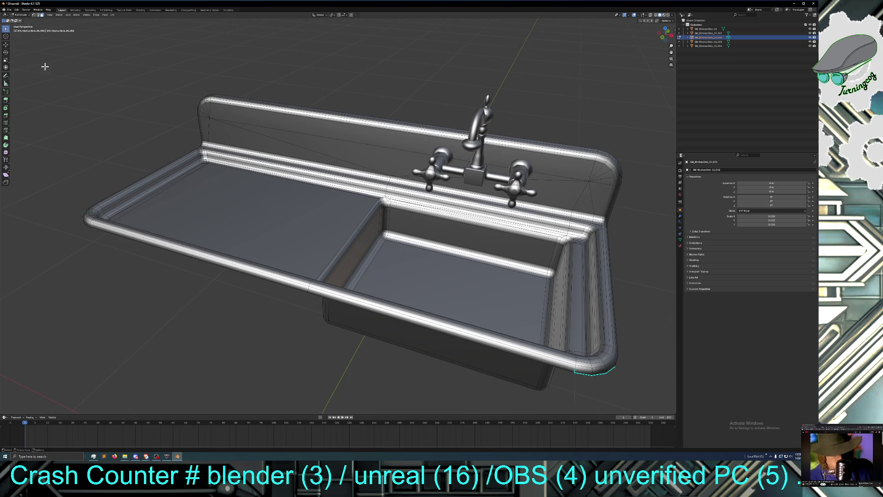
middle_drag(32, 86, 38, 88)
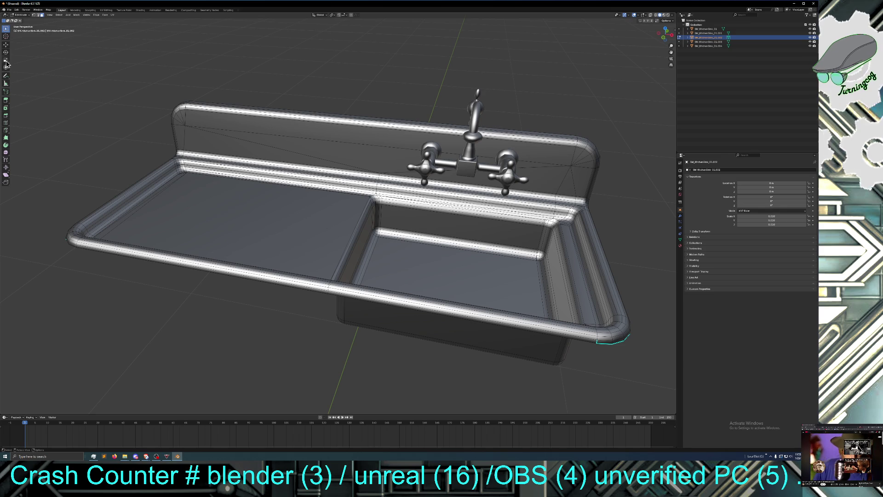
click(22, 15)
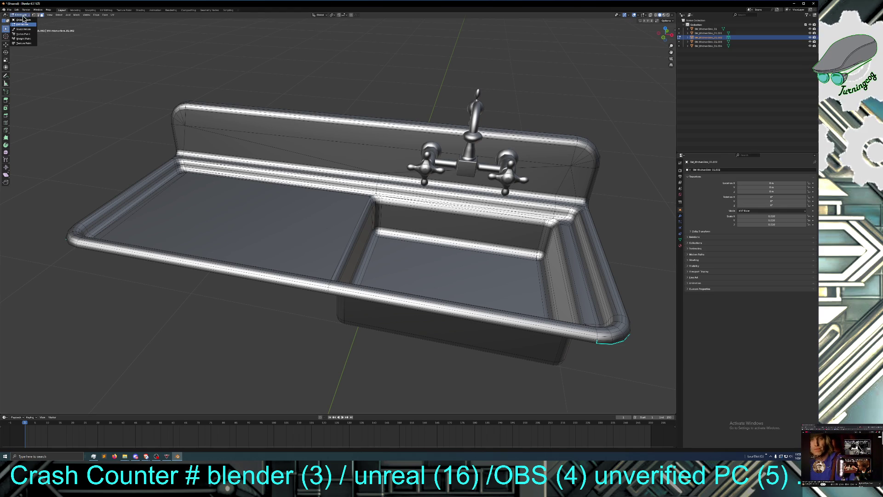
Step: Return to Object Mode and add a new mesh cylinder to the scene
click(24, 20)
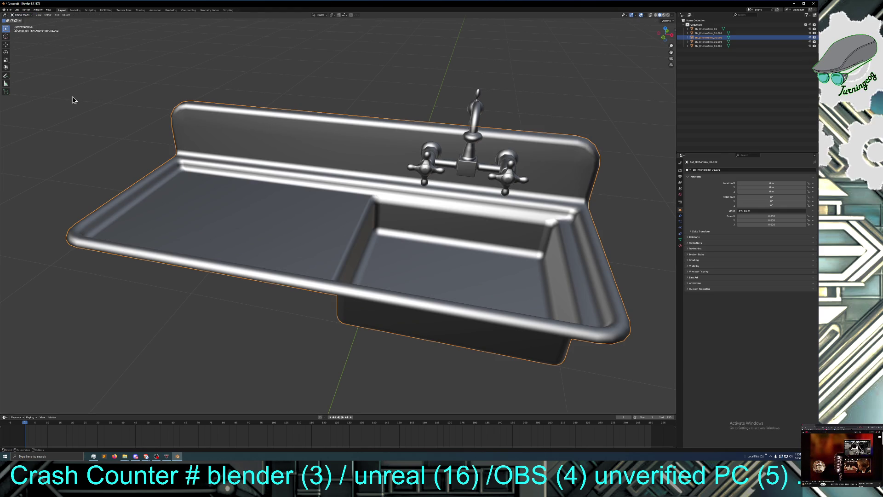
click(39, 15)
mouse_move(50, 17)
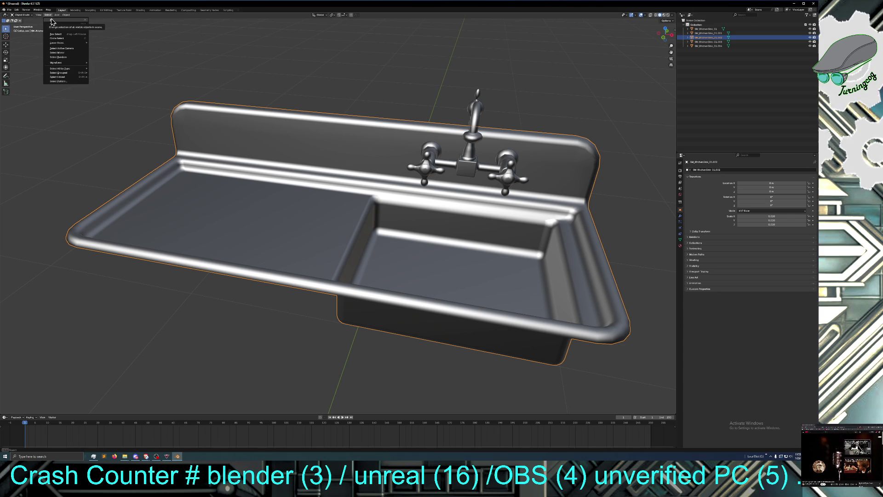
key(Escape)
click(63, 16)
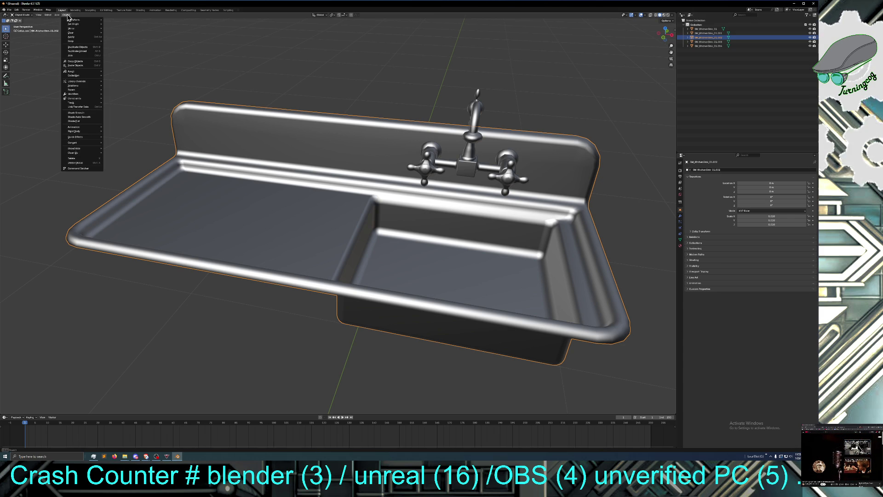
mouse_move(57, 15)
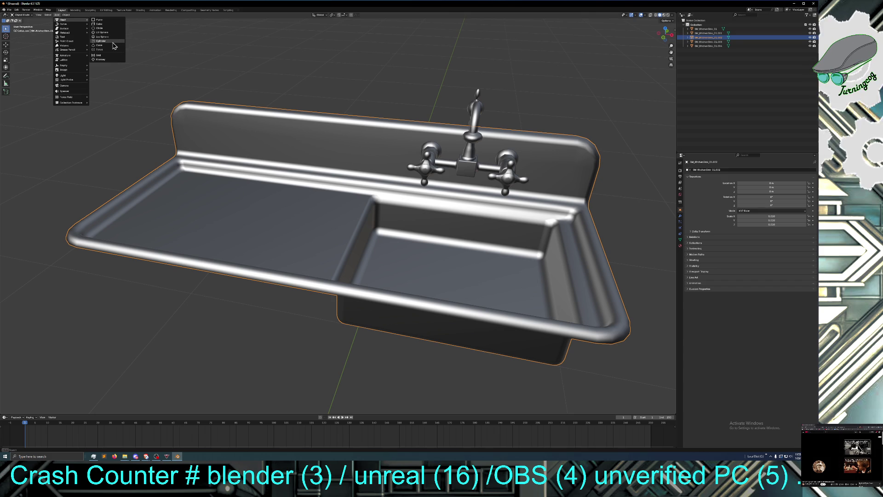
click(114, 46)
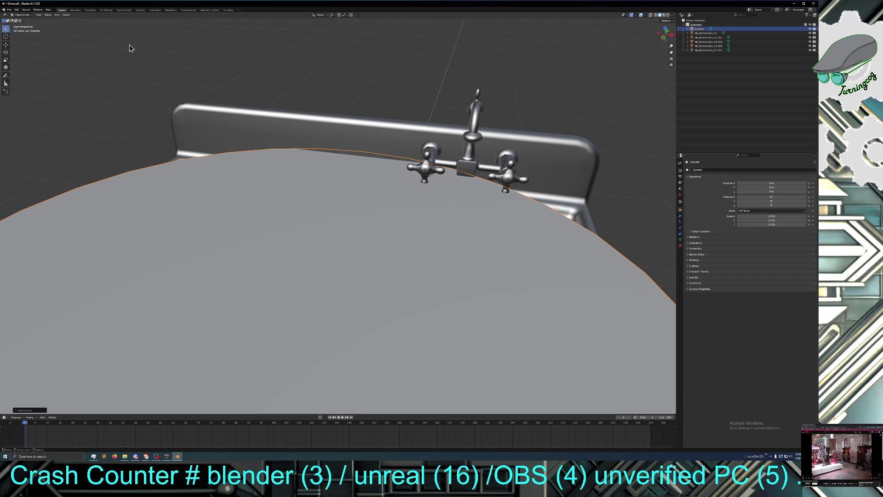
Step: Lower the cylinder's vertex count in the redo panel for a low-poly rod
click(18, 411)
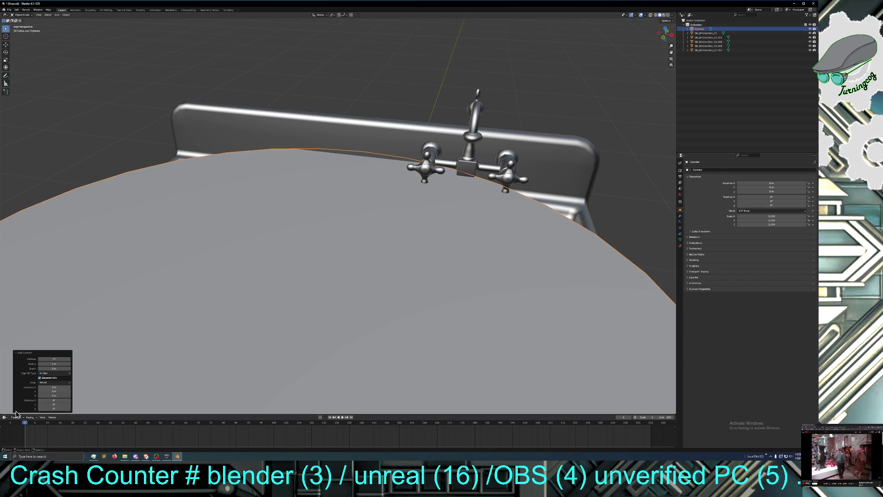
click(60, 359)
text(32)
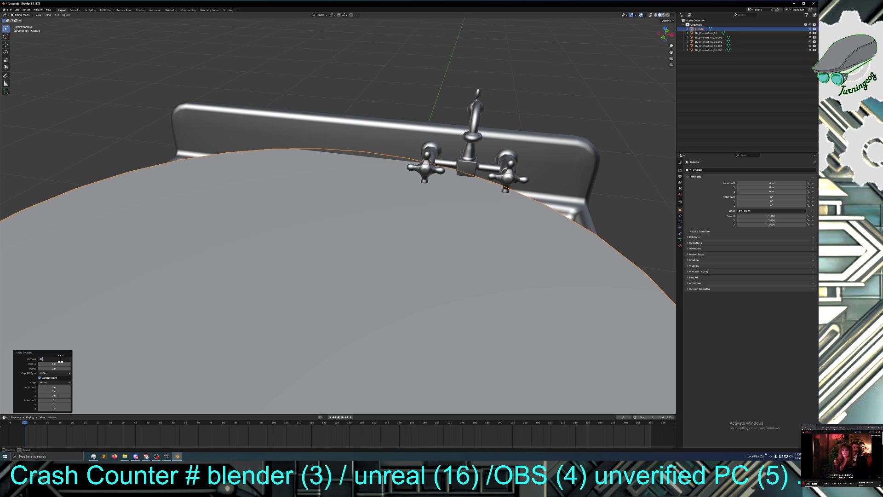
key(BackSpace)
text(4)
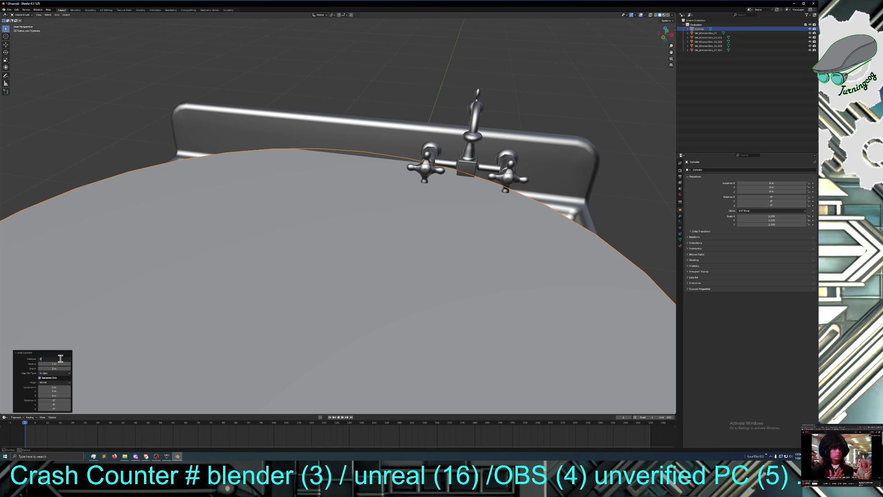
key(Return)
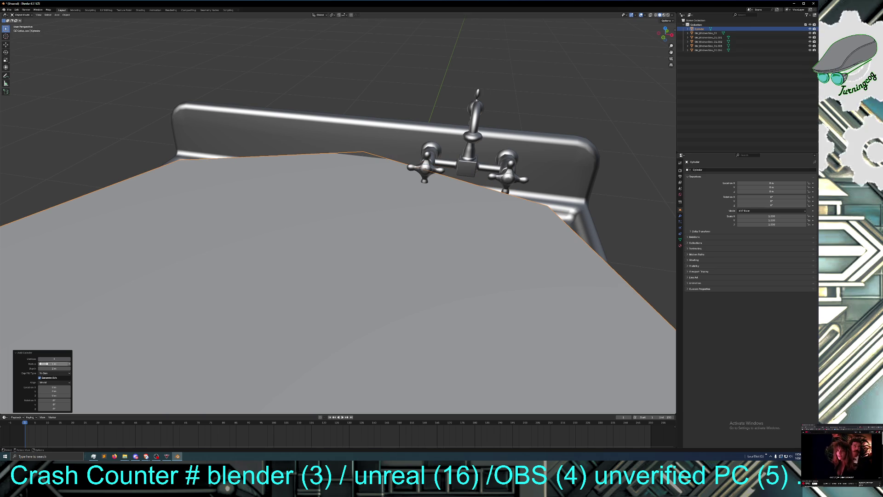
Step: Set the cylinder's Cap Fill Type to Nothing so its ends are open
double_click(49, 364)
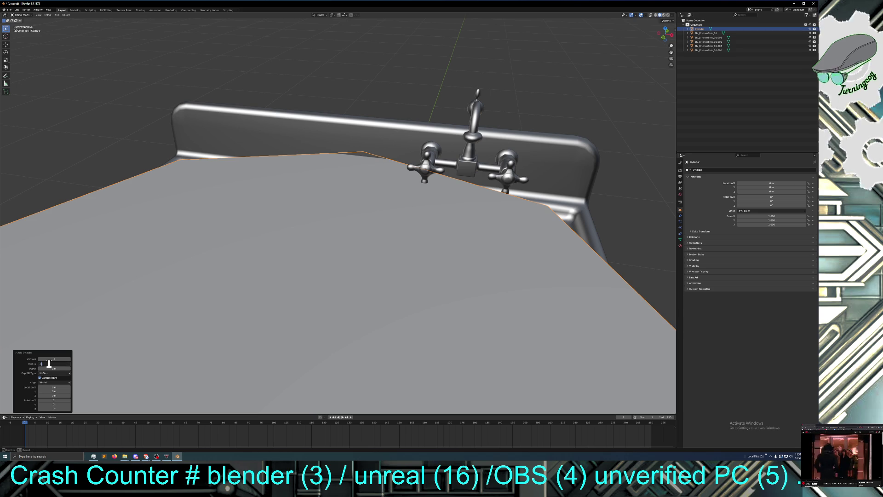
key(Return)
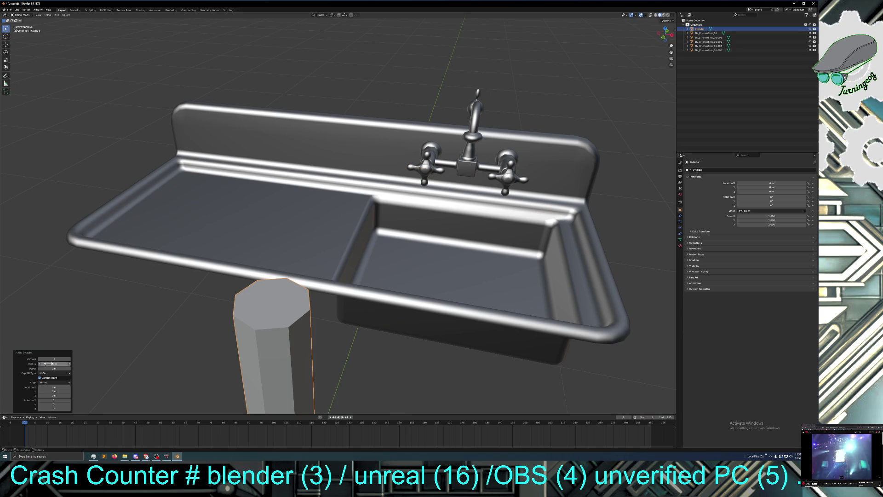
mouse_move(44, 368)
mouse_down()
mouse_move(53, 368)
mouse_move(30, 373)
mouse_up()
click(69, 373)
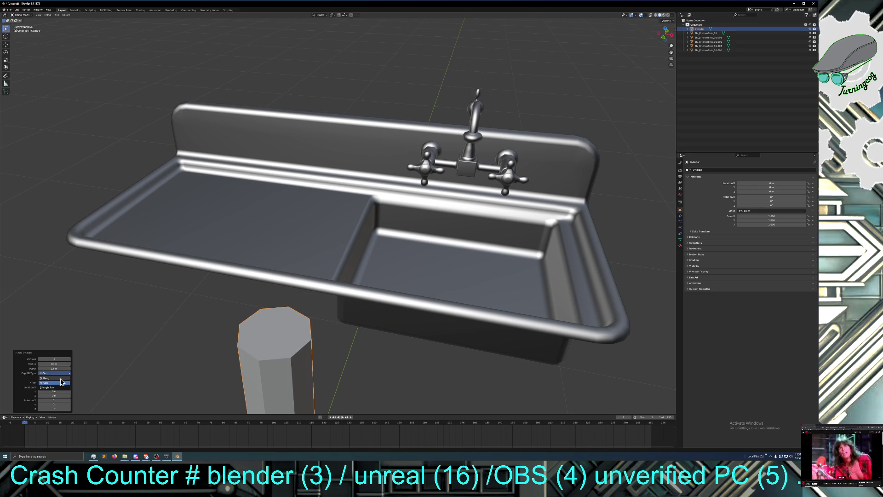
click(59, 378)
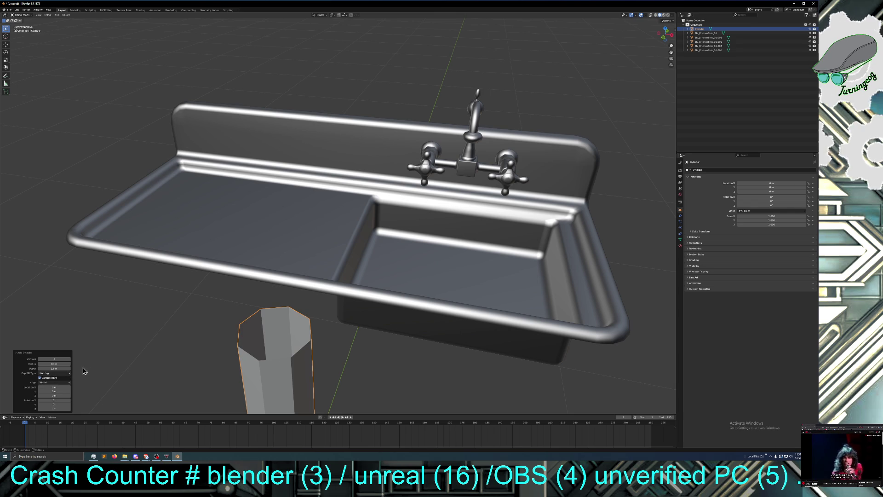
Step: Set the cylinder's depth to 0.5 m and its radius to 0.1 m
scroll(111, 359, down, 8)
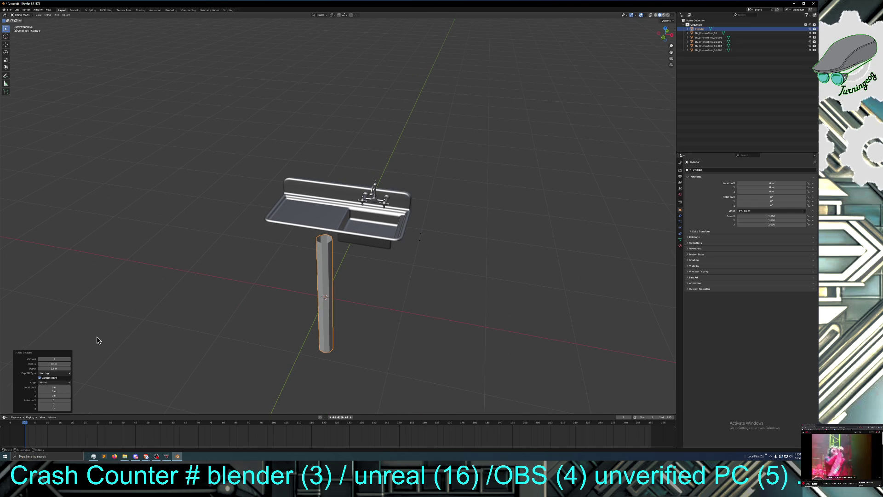
click(63, 368)
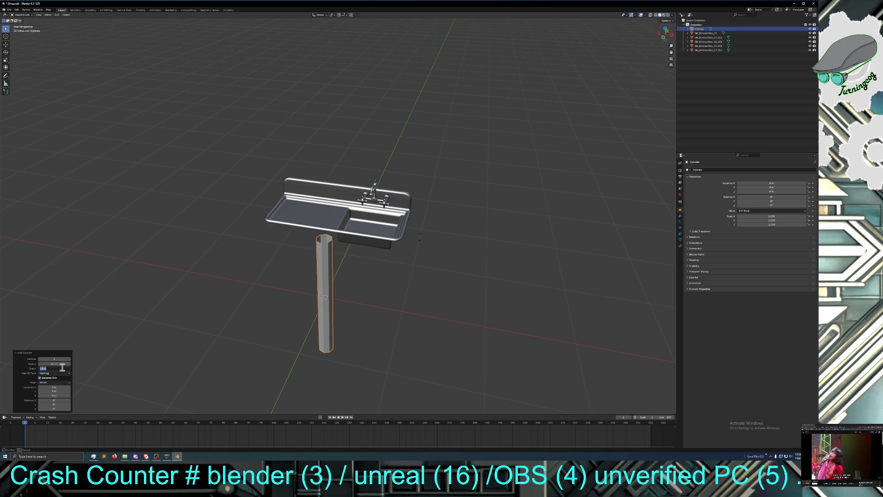
text(0.5)
key(Return)
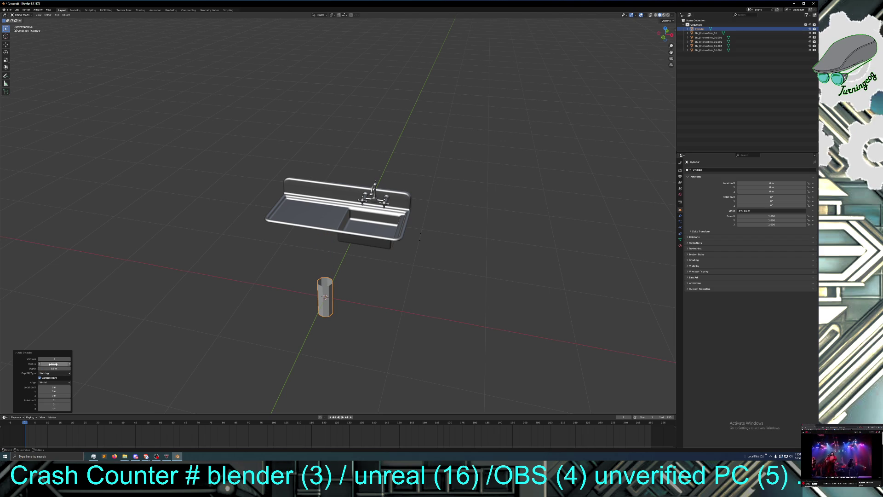
click(51, 363)
text(0.1)
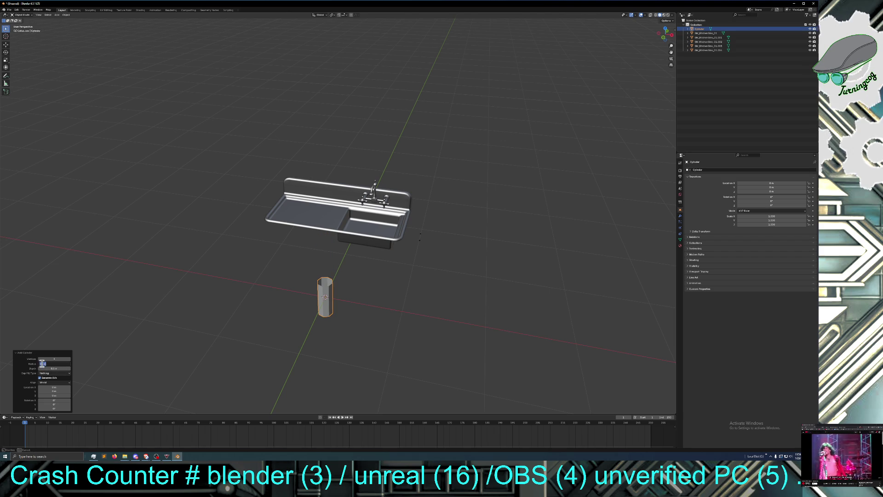
key(Return)
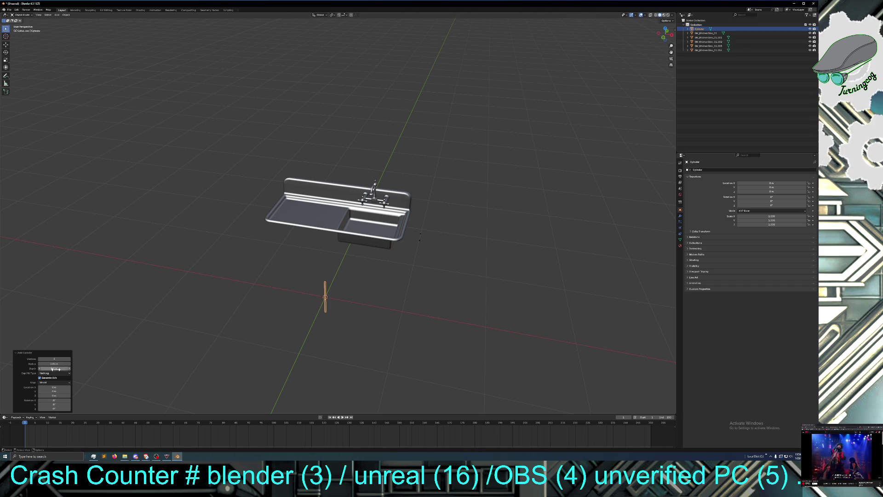
Step: Deselect and then reselect the thin cylinder rod
click(151, 221)
click(325, 290)
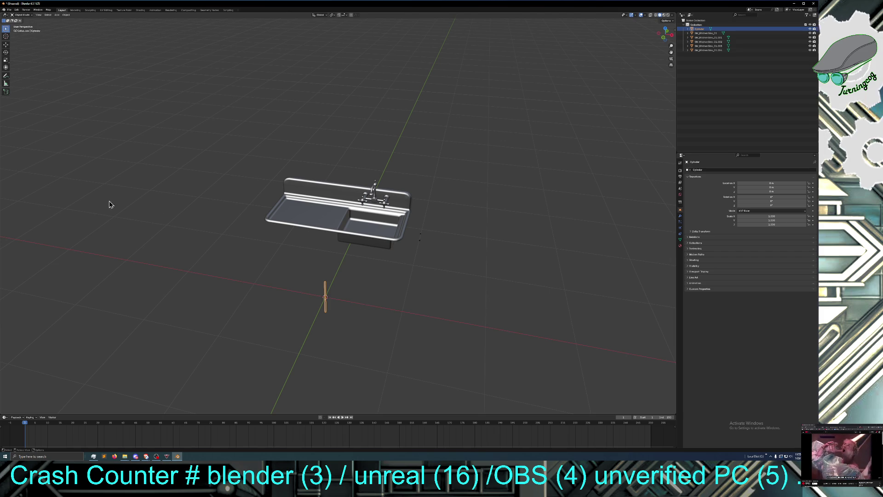
click(6, 53)
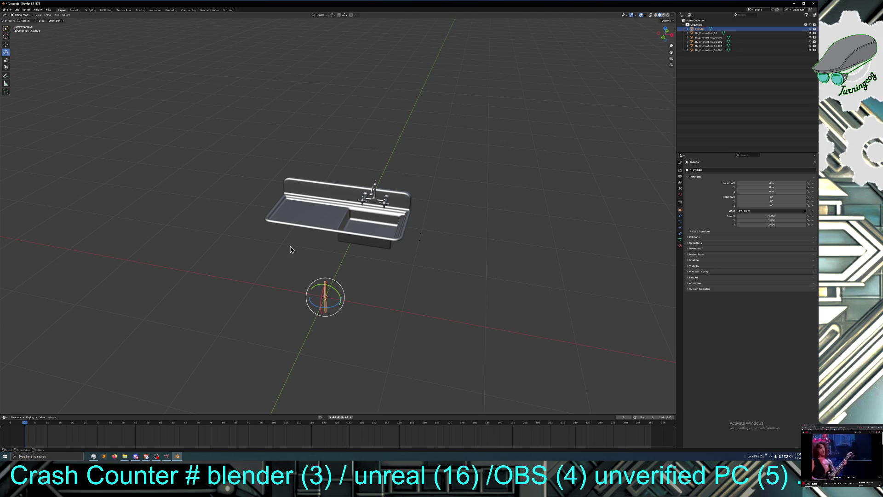
Step: Rotate the rod 90° around the Y axis so it lies flat
mouse_move(336, 292)
mouse_down()
mouse_move(292, 273)
mouse_move(310, 280)
mouse_up()
click(58, 390)
text(90)
key(Return)
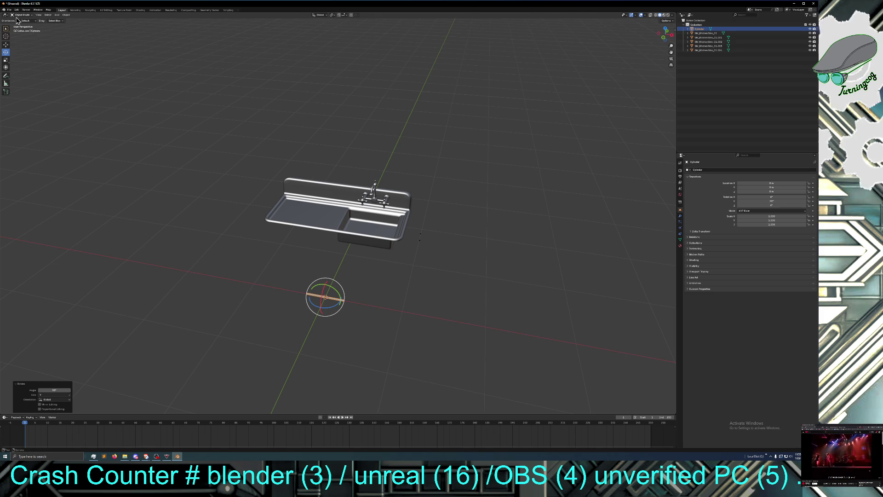
Step: Slide the flat rod along Y and X toward the drainboard
click(6, 45)
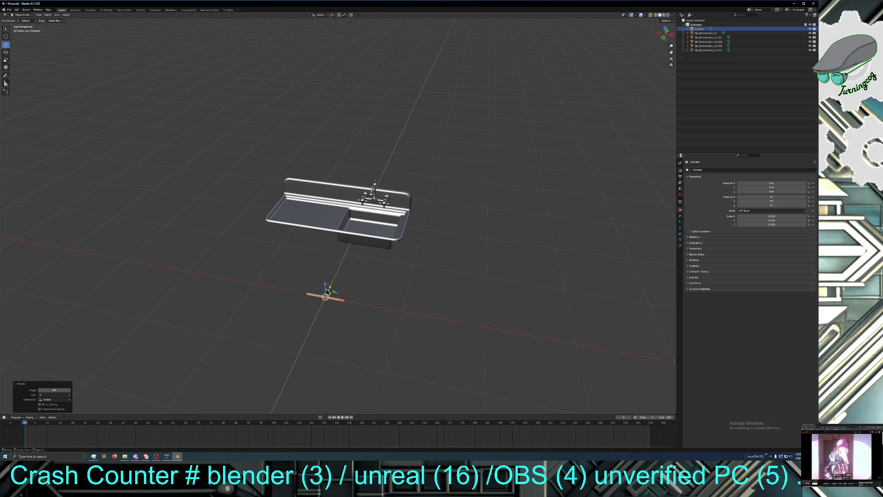
middle_drag(297, 310, 256, 304)
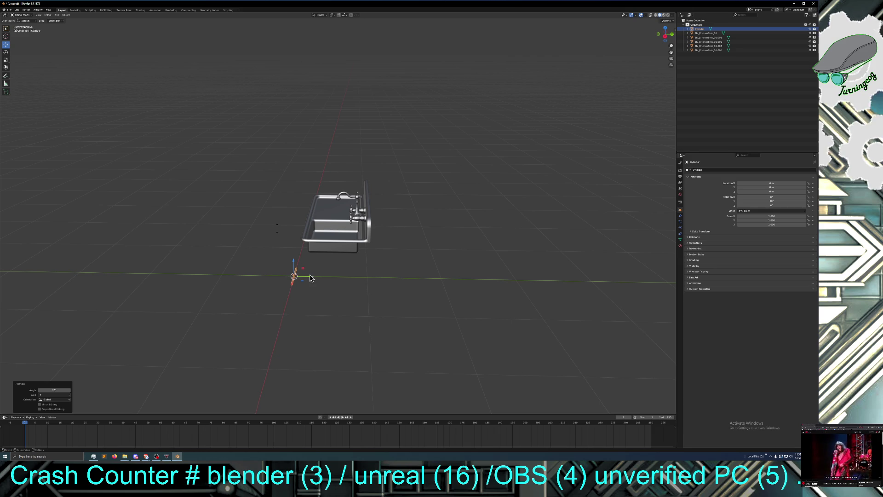
mouse_move(312, 279)
mouse_down()
mouse_move(333, 278)
mouse_move(319, 248)
mouse_move(330, 198)
mouse_move(336, 216)
mouse_up()
mouse_move(245, 258)
middle_down()
mouse_move(291, 261)
mouse_move(302, 251)
middle_up()
middle_drag(350, 231, 341, 256)
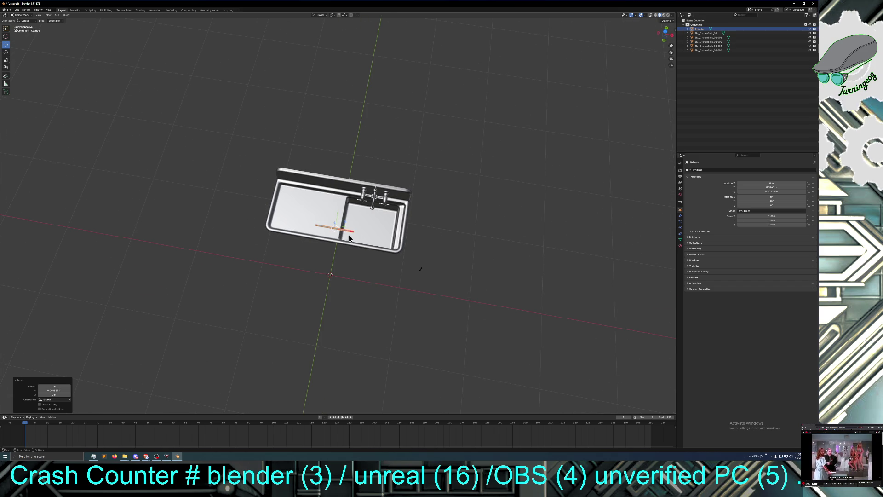
drag(351, 232, 313, 224)
mouse_move(302, 270)
middle_down()
mouse_move(291, 250)
mouse_move(281, 257)
middle_up()
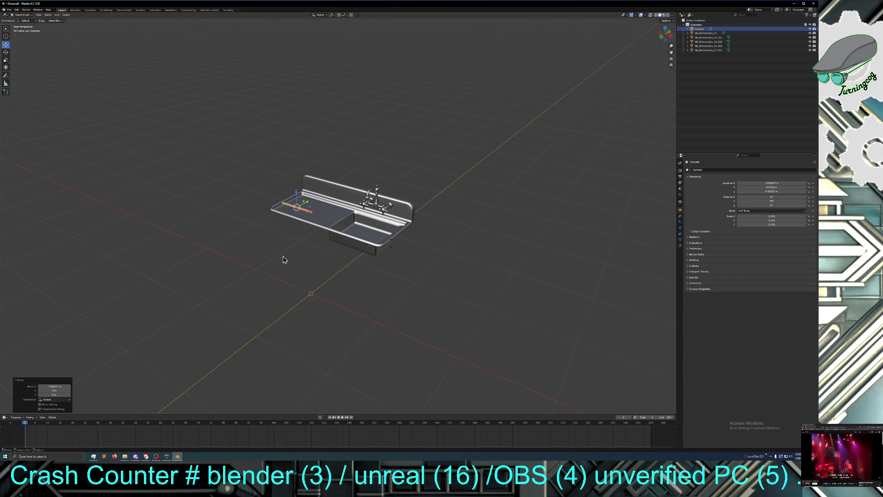
scroll(282, 257, up, 4)
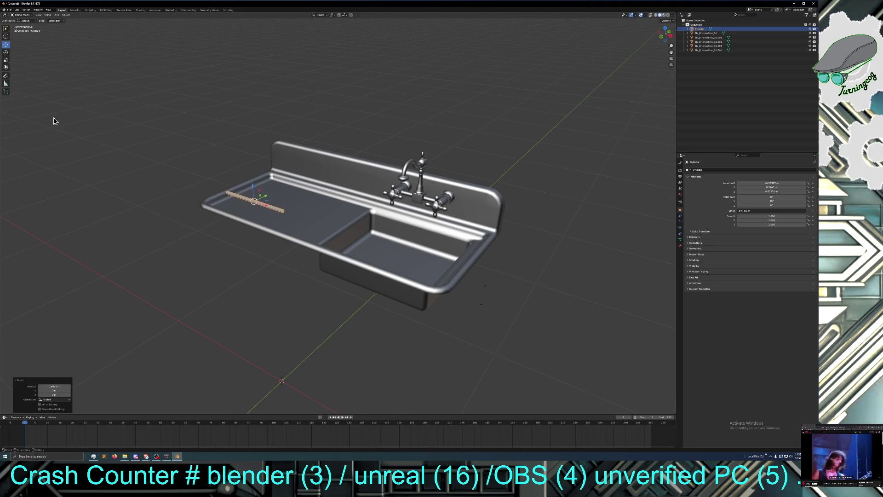
mouse_move(253, 202)
middle_down()
mouse_move(282, 226)
mouse_move(269, 228)
middle_up()
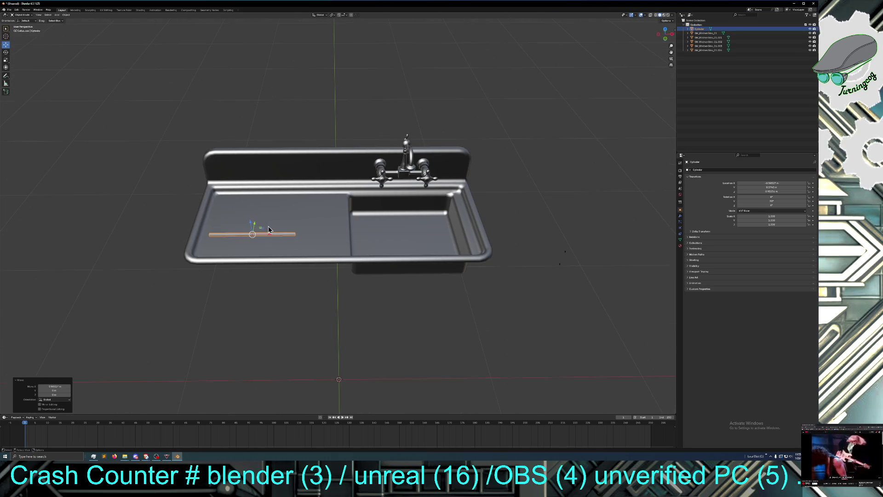
Step: Shift the rod sideways along X, then lower it along Z onto the drainboard
key(g)
key(x)
click(299, 235)
middle_drag(283, 263, 275, 250)
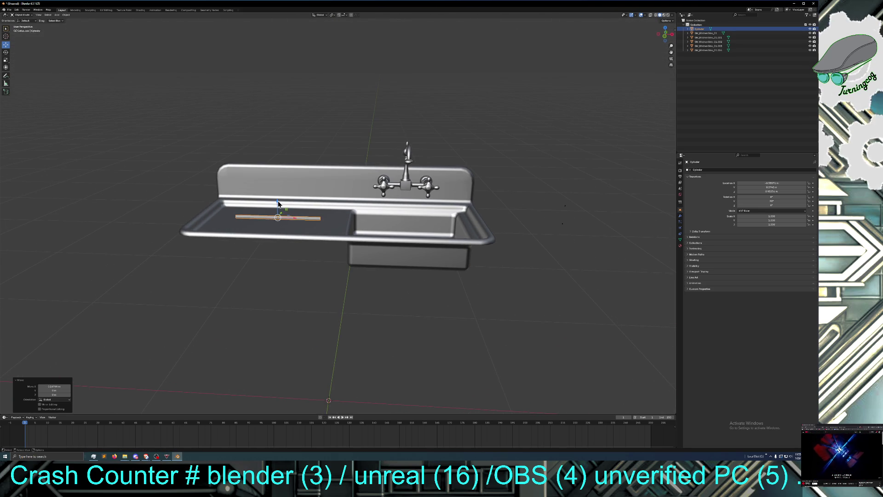
key(g)
key(z)
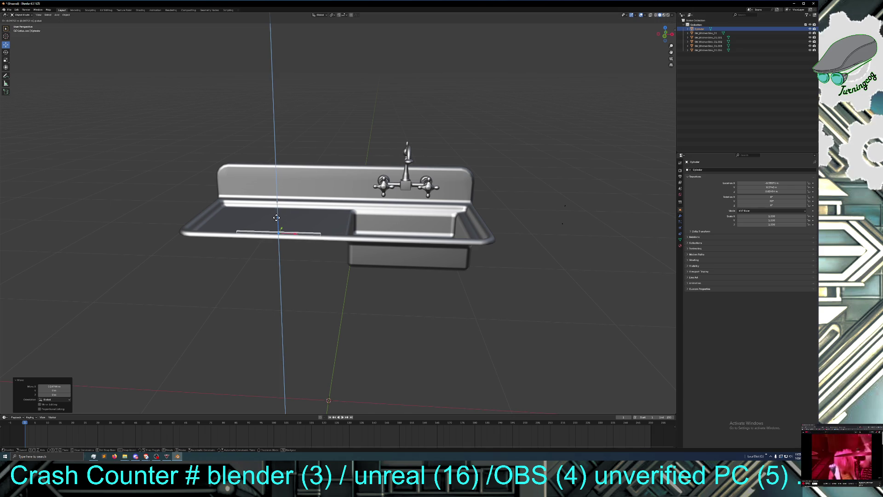
click(276, 217)
Step: Scale the rod lengthwise so it runs the length of the drainboard
mouse_move(276, 236)
middle_down()
mouse_move(241, 253)
mouse_move(273, 249)
middle_up()
scroll(247, 257, up, 2)
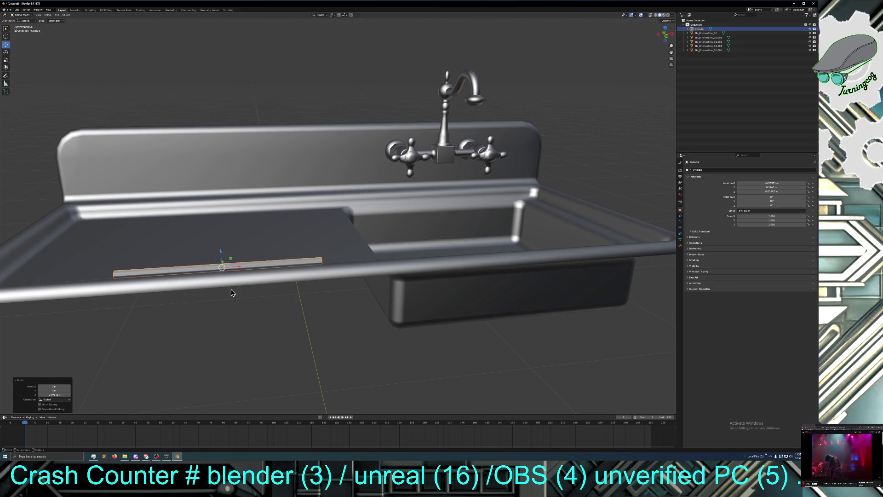
mouse_move(226, 300)
middle_down()
mouse_move(193, 301)
mouse_move(212, 301)
middle_up()
click(6, 60)
drag(216, 247, 223, 249)
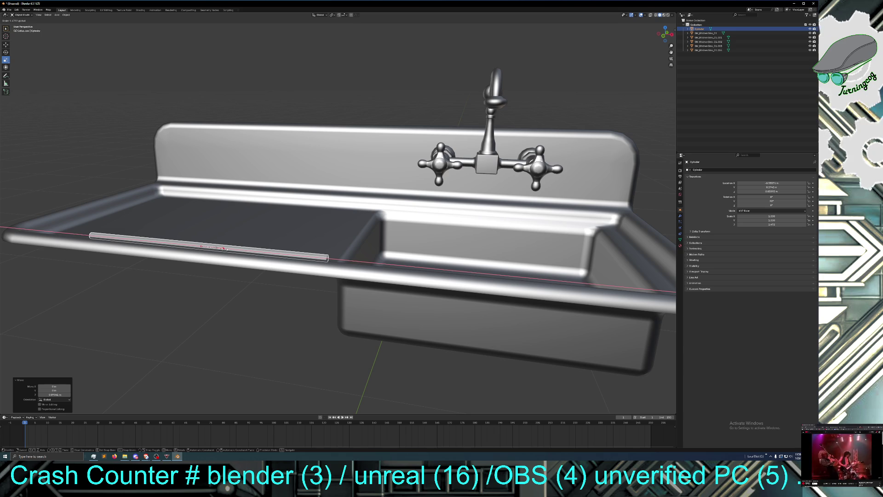
click(224, 249)
Step: Paste a copy of the lengthened rod
middle_drag(227, 282, 192, 282)
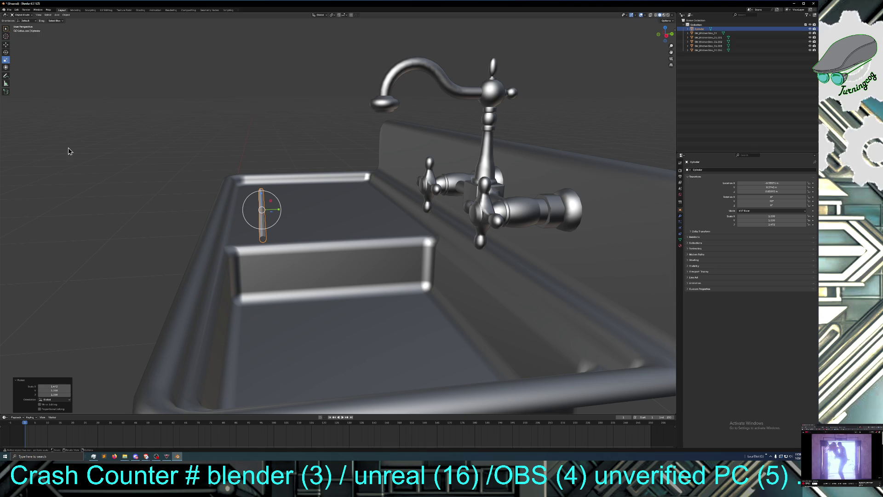
click(6, 44)
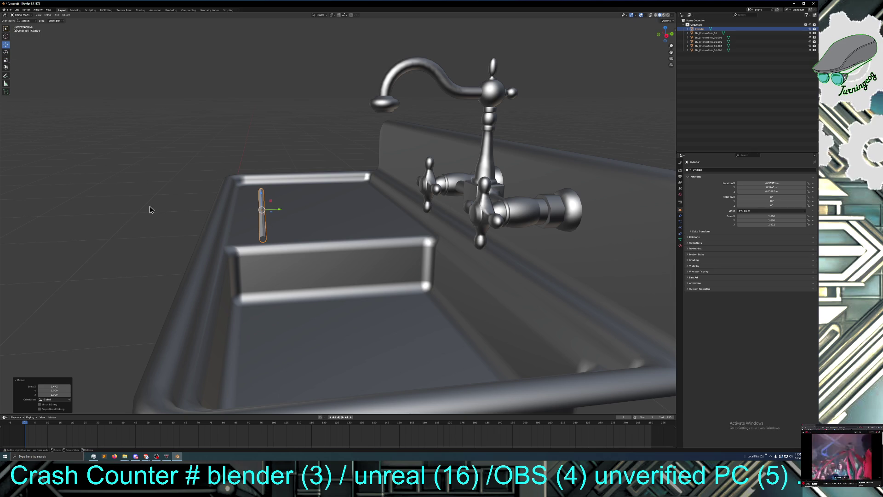
mouse_move(147, 207)
middle_down()
mouse_move(167, 233)
mouse_move(158, 224)
middle_up()
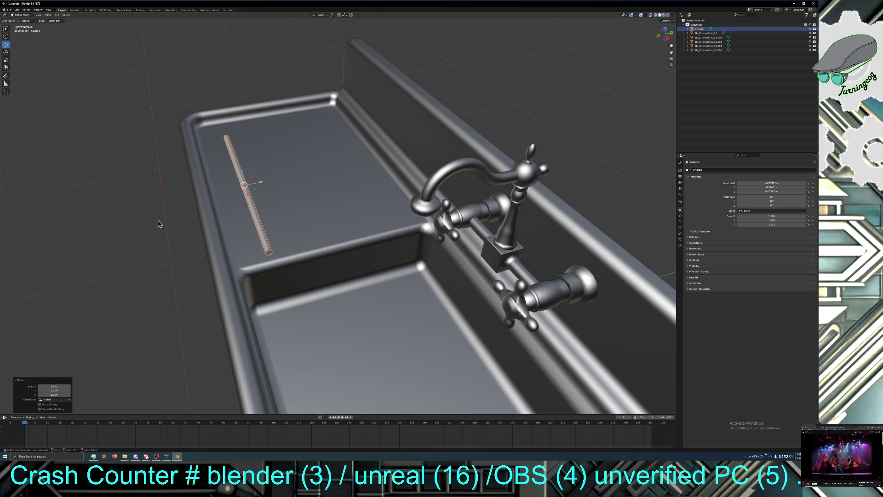
key(ctrl+v)
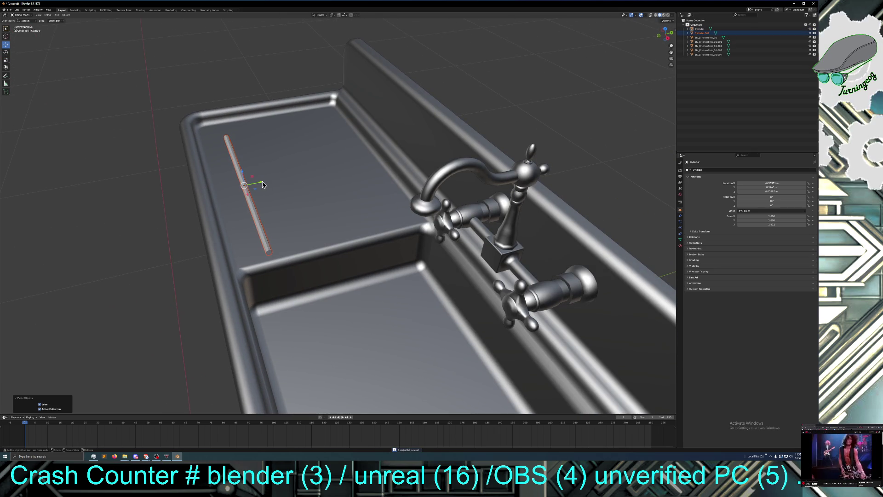
Step: Place the second, third and fourth rods side by side along the drainboard
key(g)
key(x)
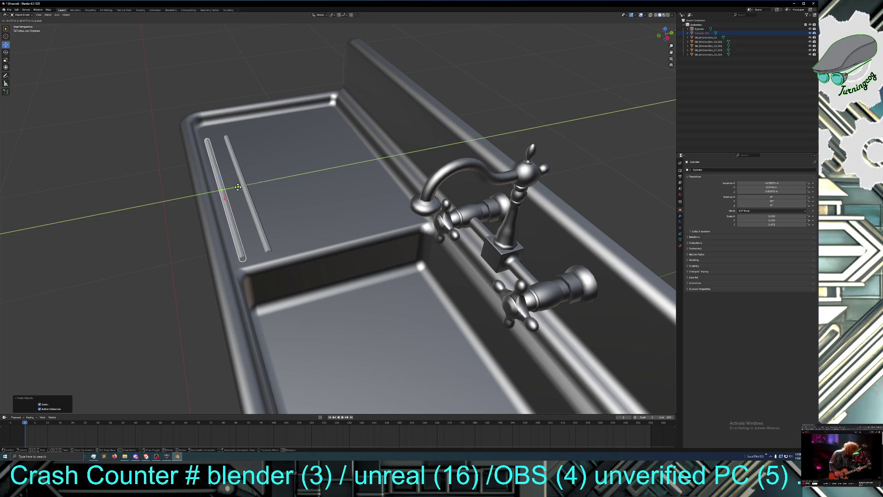
click(238, 186)
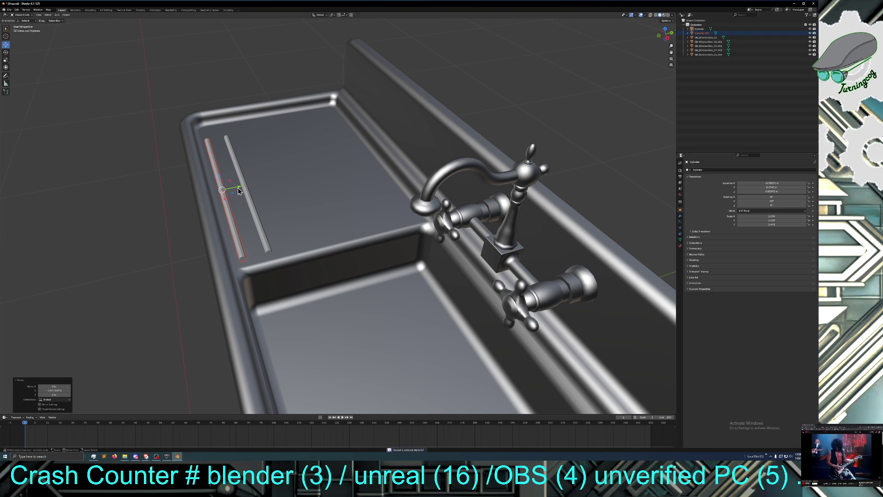
key(shift+d)
key(y)
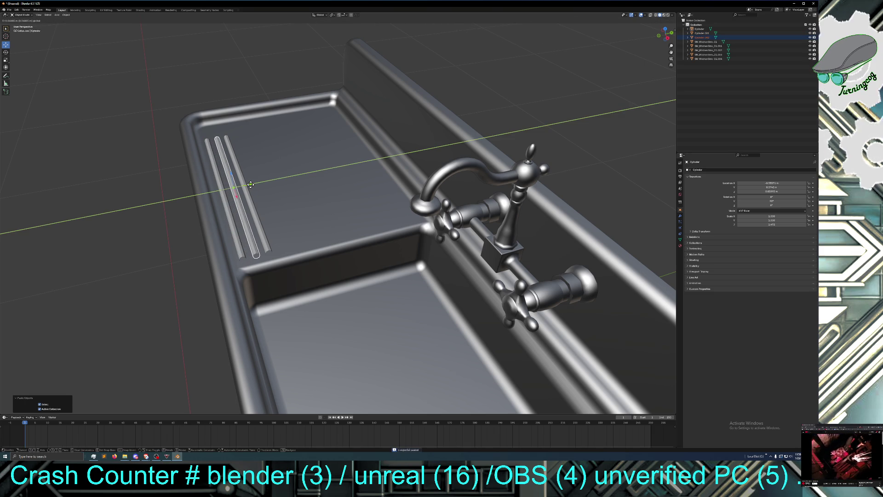
click(250, 184)
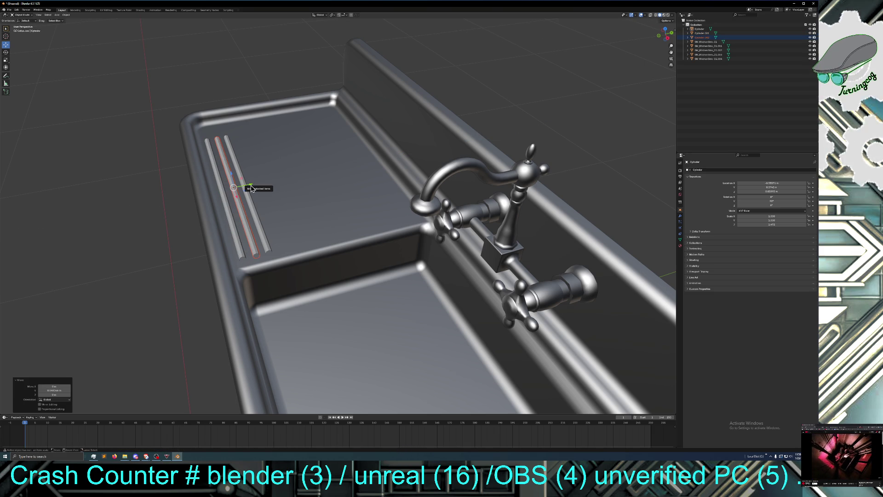
key(ctrl+v)
key(g)
key(y)
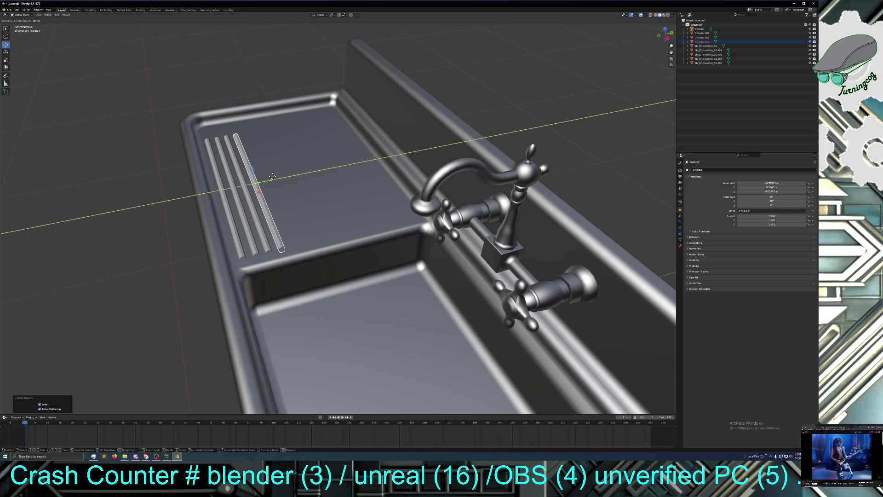
click(272, 176)
Step: Select the four rods, copy them, and place the pasted set further along Y
click(228, 206)
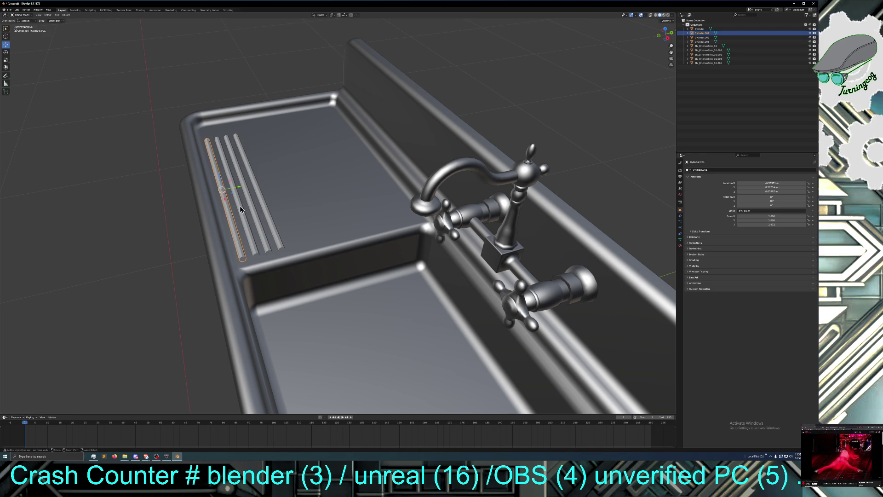
shift+click(243, 208)
shift+click(253, 206)
shift+click(264, 206)
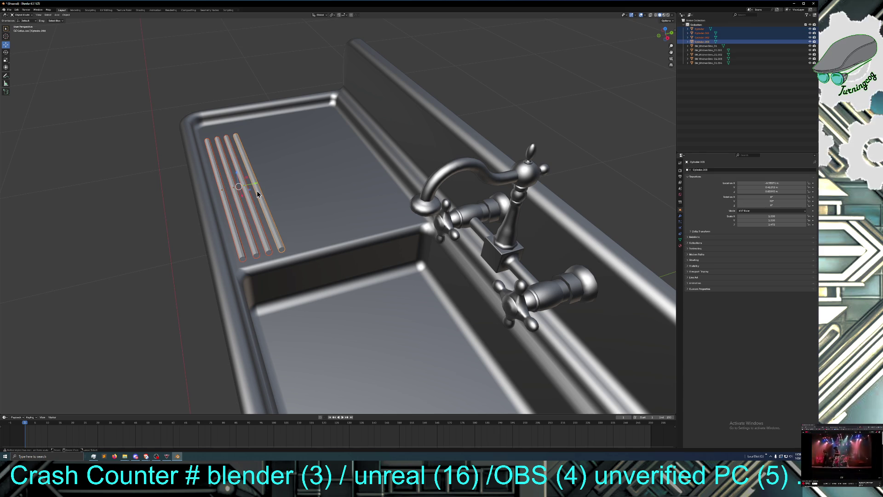
key(ctrl+c)
key(ctrl+v)
key(g)
key(y)
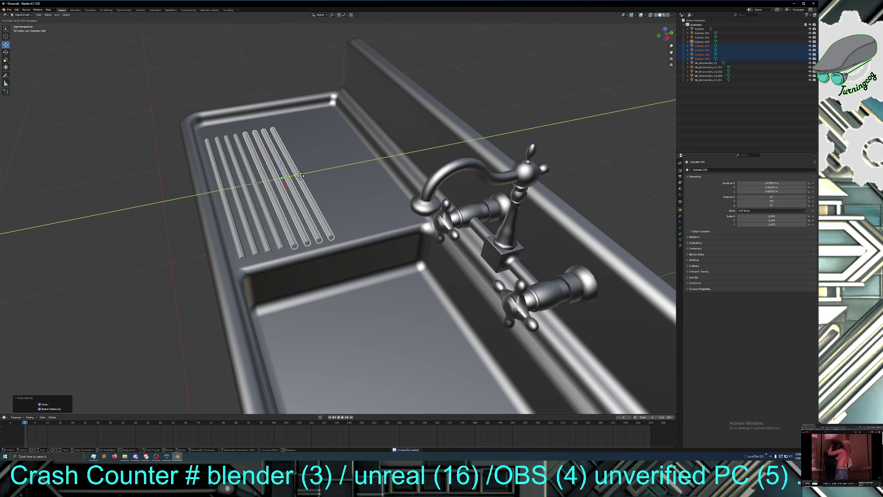
click(300, 175)
Step: Paste two more sets of four rods to the drainboard's end and delete the extra rod by the faucet
key(ctrl+c)
key(ctrl+v)
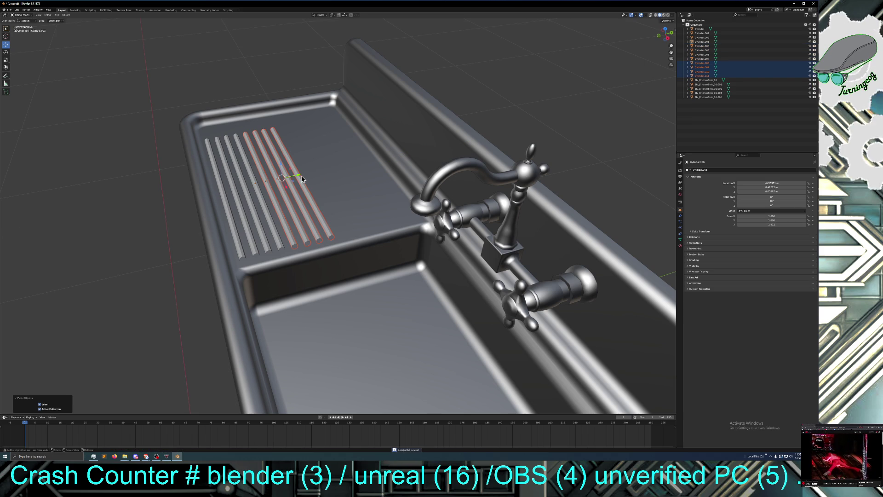
key(g)
key(y)
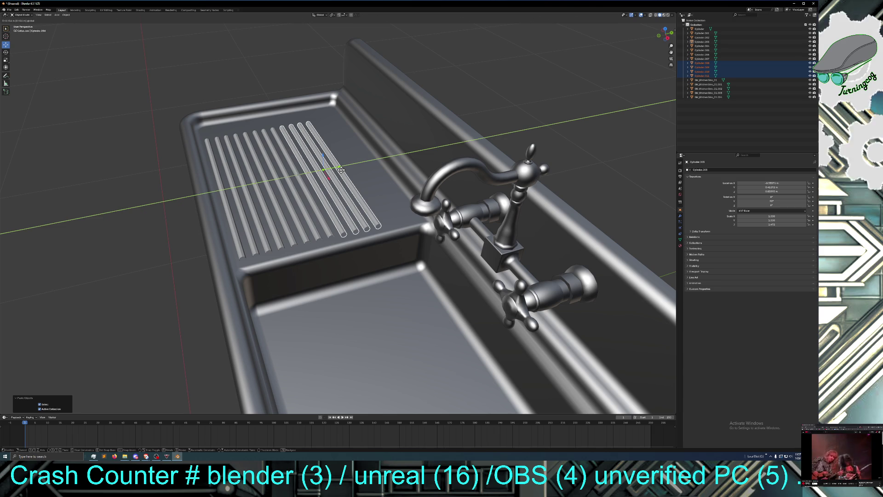
click(341, 170)
key(ctrl+c)
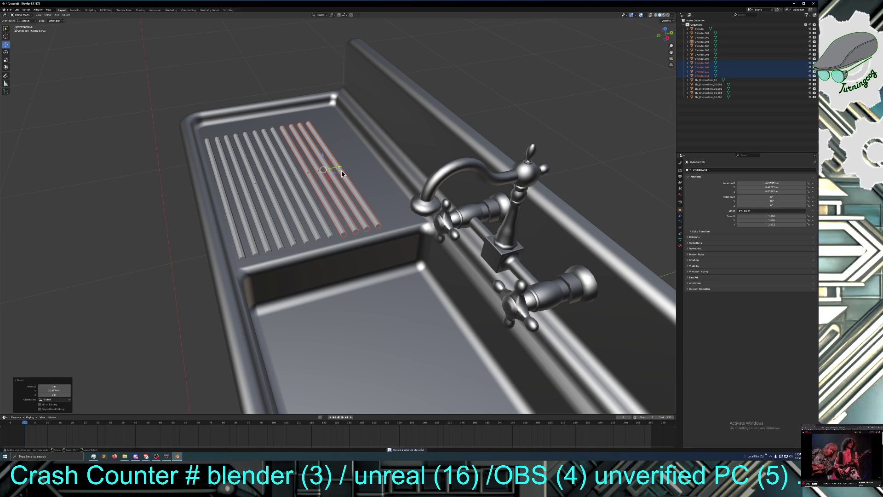
key(ctrl+v)
key(g)
key(y)
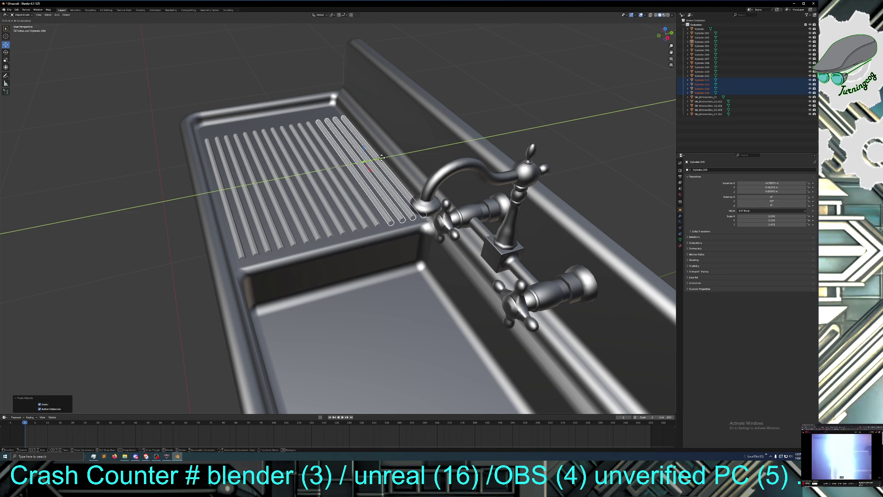
click(380, 158)
click(376, 162)
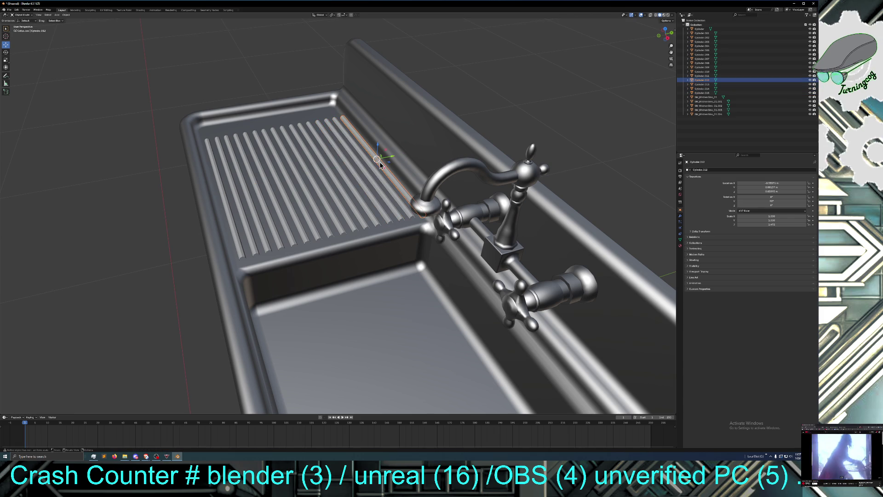
key(Delete)
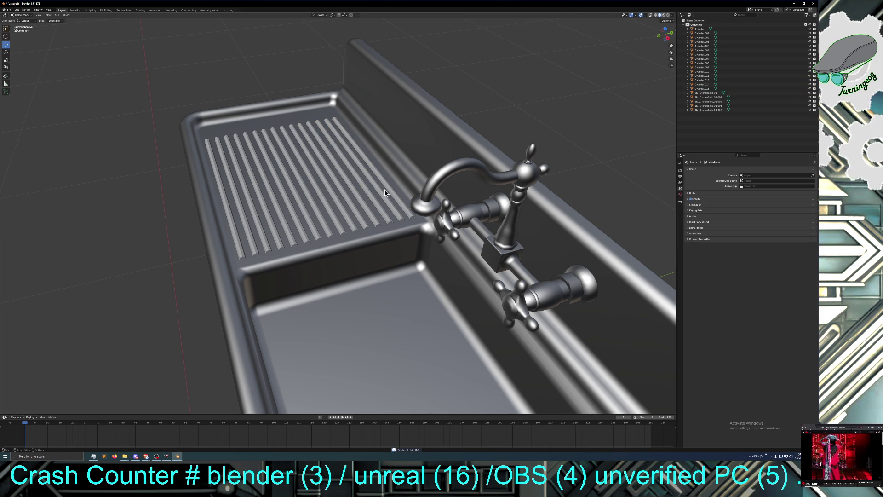
mouse_move(298, 260)
middle_down()
mouse_move(340, 244)
mouse_move(337, 272)
mouse_move(345, 257)
mouse_move(345, 270)
mouse_move(333, 280)
middle_up()
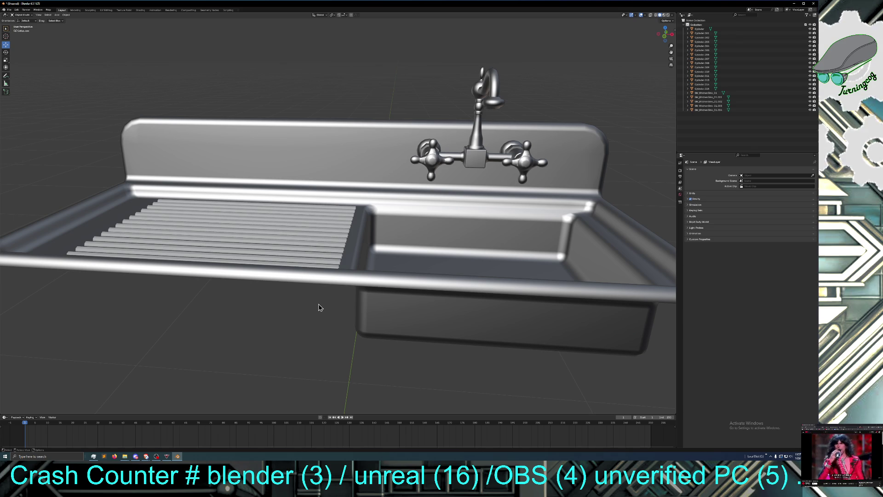
mouse_move(320, 318)
middle_down()
mouse_move(278, 309)
mouse_move(320, 321)
middle_up()
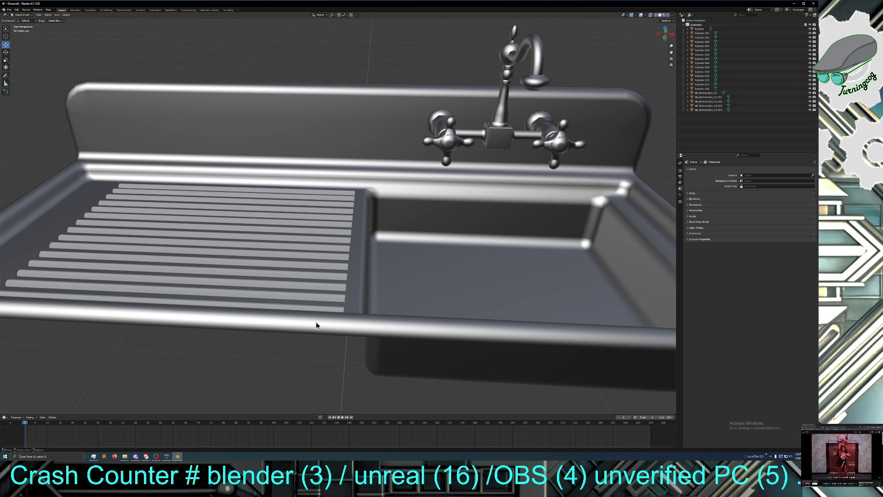
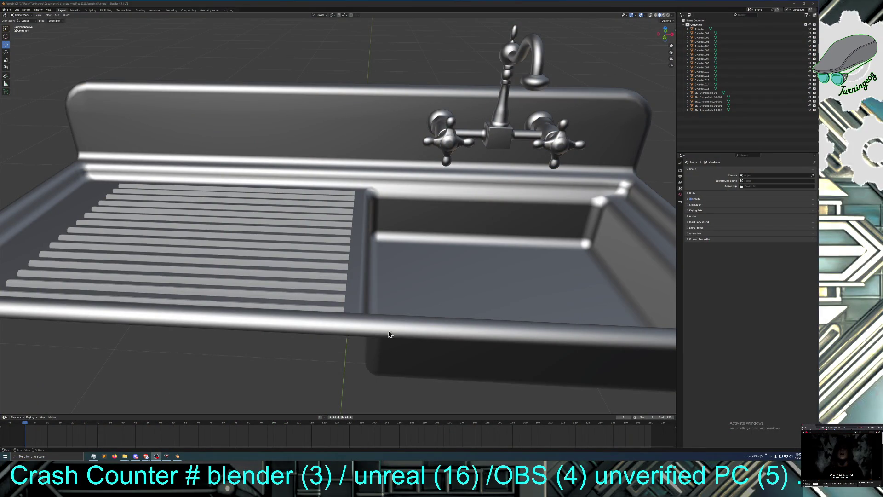
Step: Select every drainboard rib cylinder, from the top rib down to the bottom one
scroll(370, 248, up, 5)
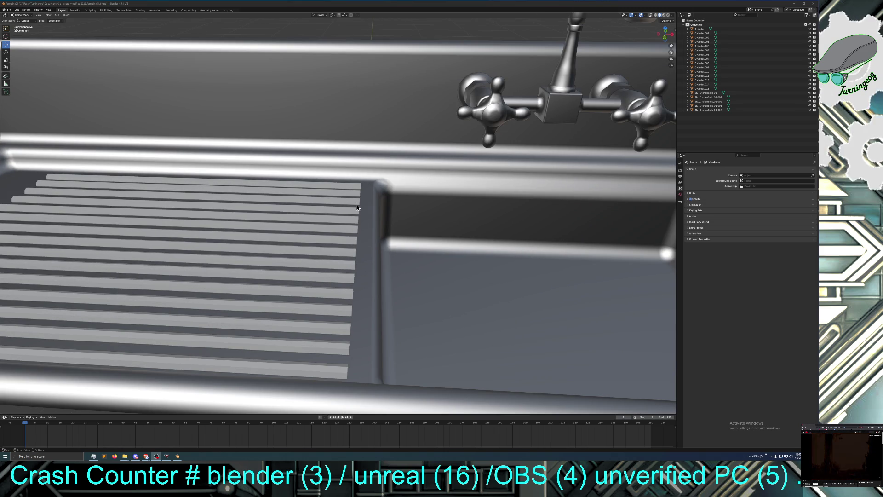
middle_drag(356, 203, 353, 201)
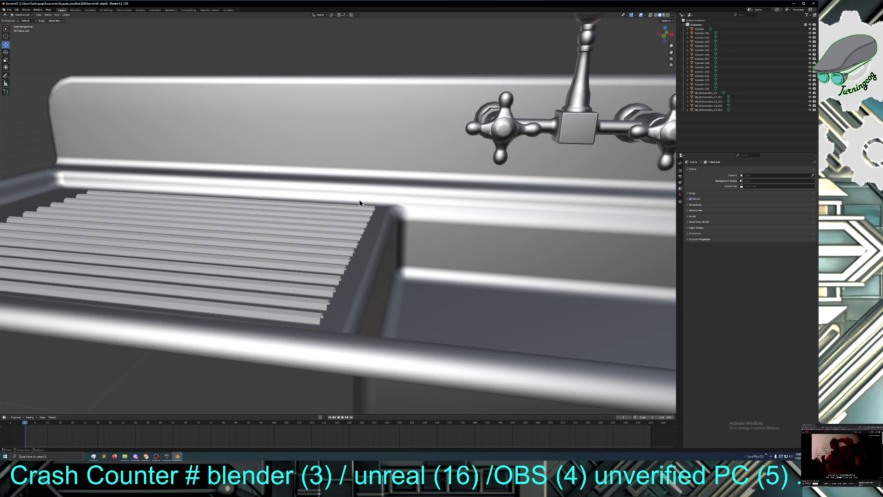
middle_drag(361, 202, 363, 208)
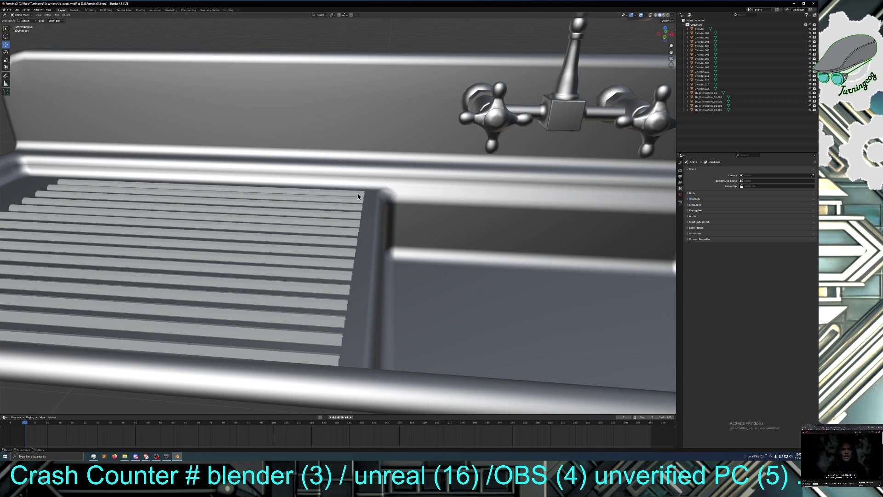
click(357, 196)
shift+click(354, 203)
shift+click(353, 210)
shift+click(349, 216)
shift+click(346, 226)
shift+click(344, 231)
shift+click(340, 243)
shift+click(336, 254)
shift+click(332, 267)
shift+click(327, 277)
shift+click(323, 287)
shift+click(317, 308)
shift+click(315, 320)
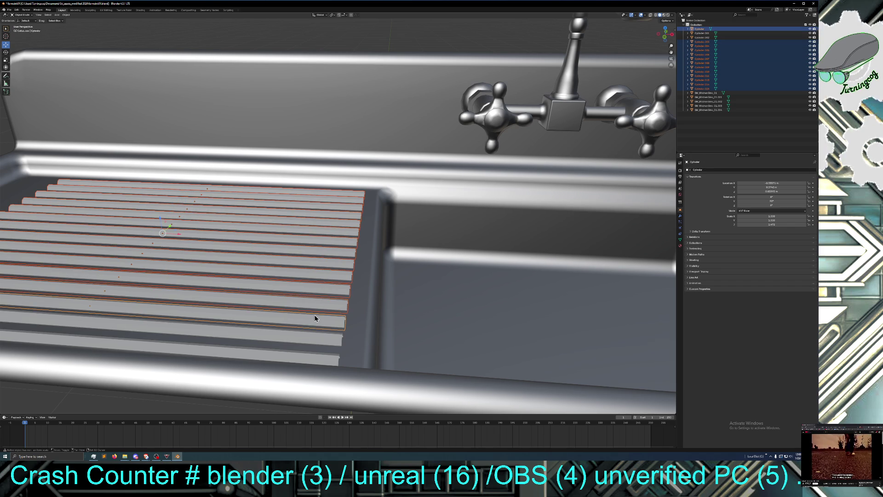
shift+click(311, 336)
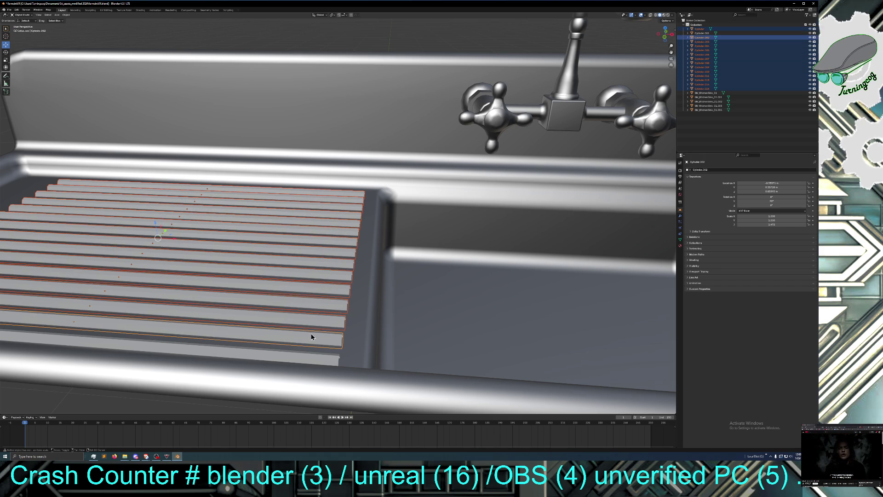
shift+click(294, 360)
middle_drag(282, 306, 289, 306)
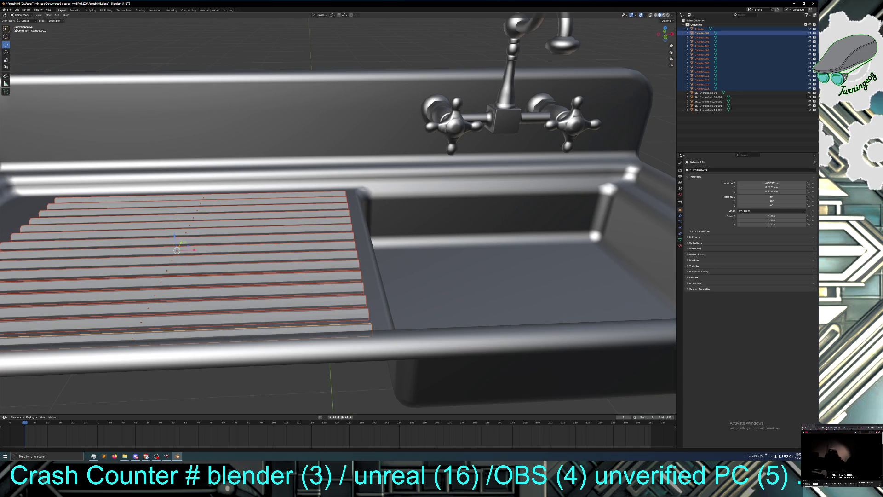
Step: Scale the selected ribs to 0.67 along X and slide them left along X
click(6, 60)
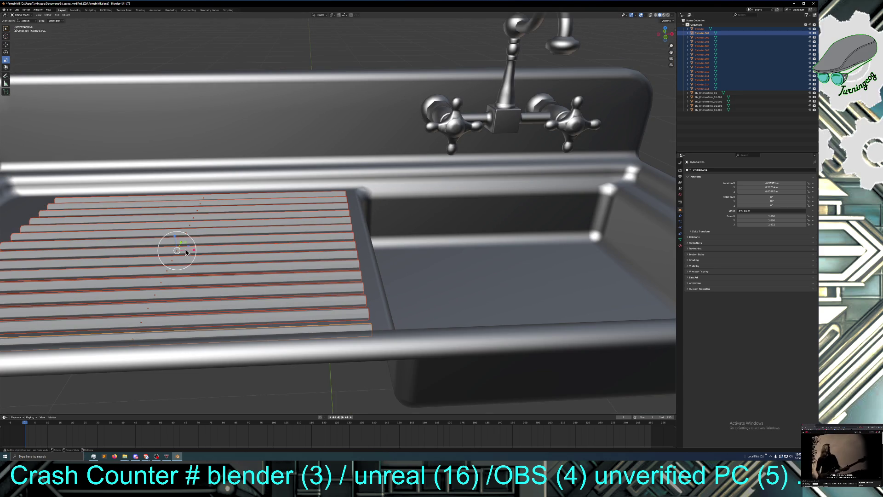
drag(195, 250, 190, 249)
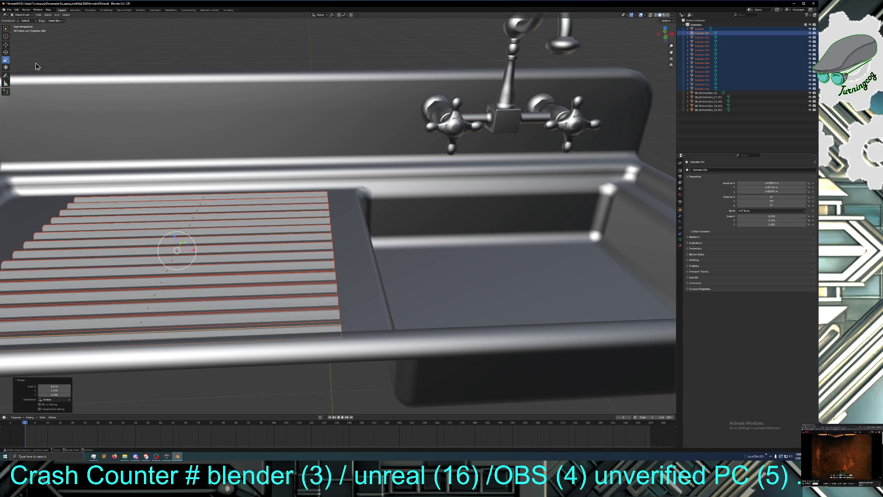
click(6, 45)
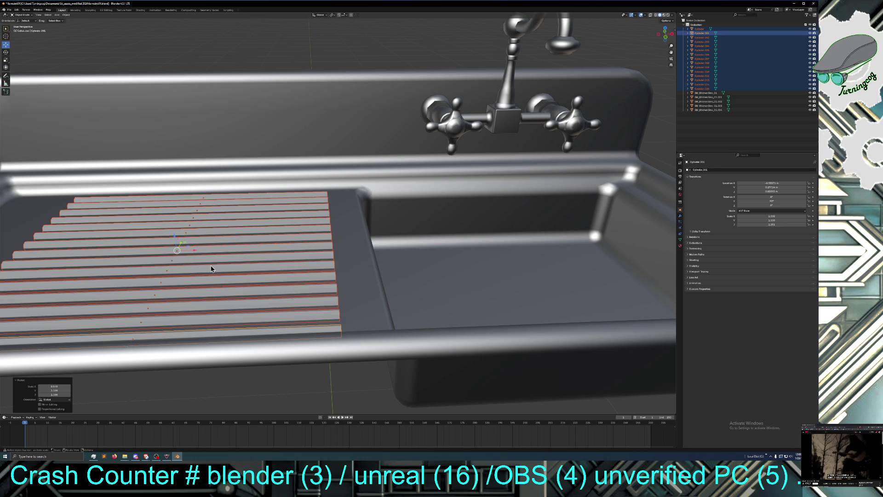
mouse_move(195, 249)
mouse_down()
mouse_move(167, 250)
mouse_move(175, 230)
mouse_move(161, 237)
mouse_move(171, 243)
mouse_up()
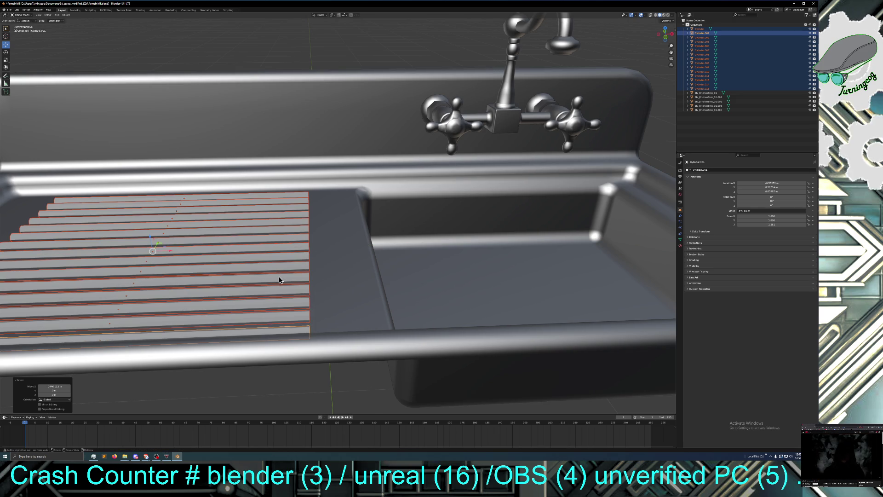
scroll(279, 275, up, 2)
middle_drag(293, 277, 263, 273)
Step: Switch the ribs into Edit Mode and clear all geometry selection
click(22, 15)
click(23, 25)
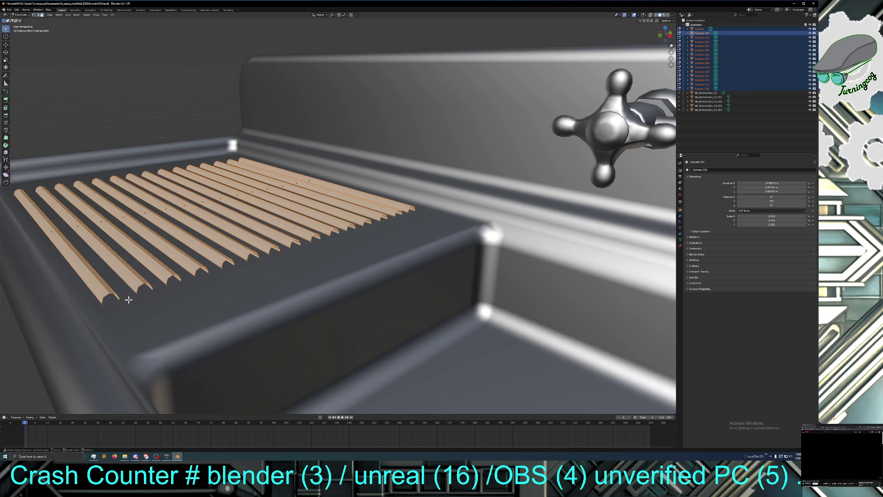
key(alt+a)
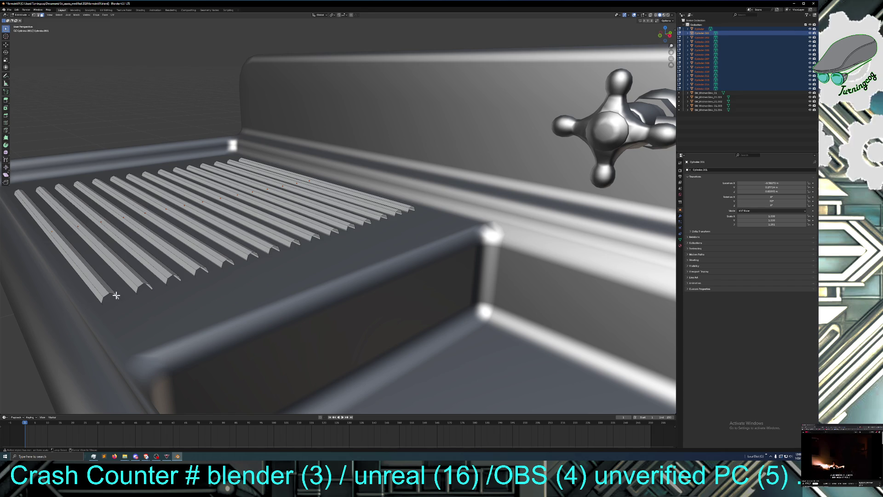
key(l)
key(alt+a)
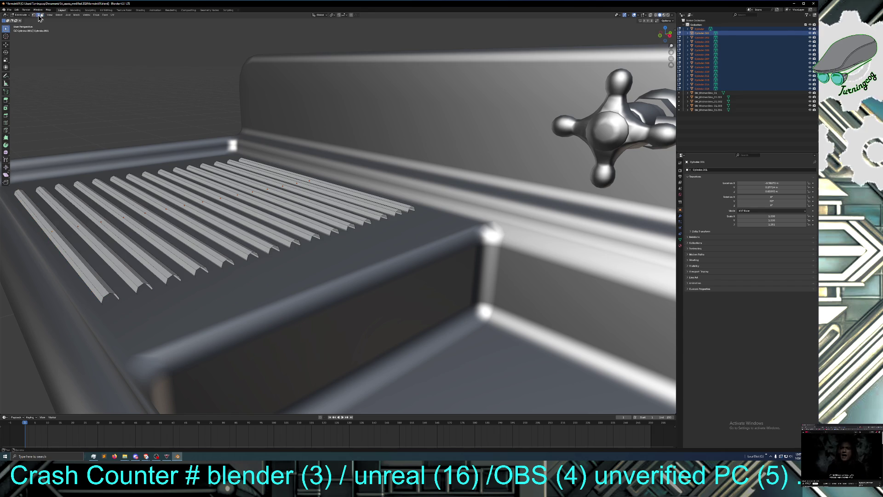
Step: Select the end edge loops of the first and fifth ribs
alt+click(117, 295)
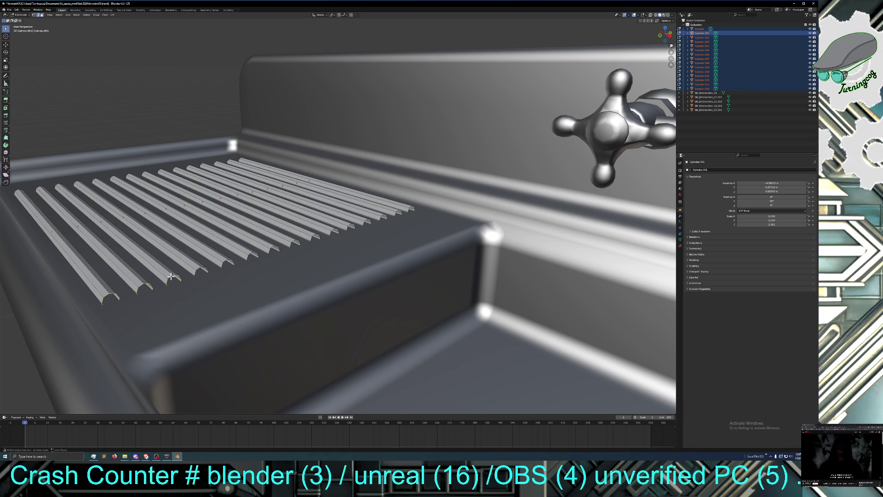
alt+shift+click(228, 262)
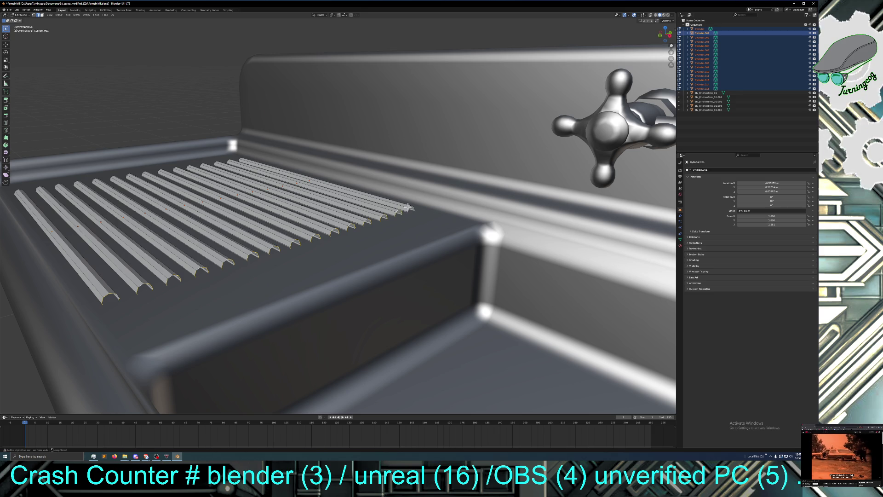
middle_drag(325, 242, 350, 244)
scroll(349, 244, down, 4)
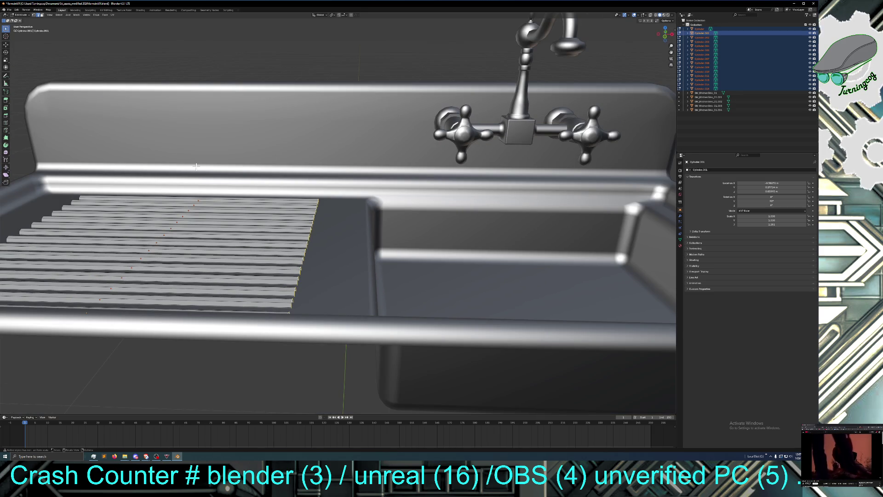
Step: Extend the selected rib end loops three times toward the basin so the tips taper
key(g)
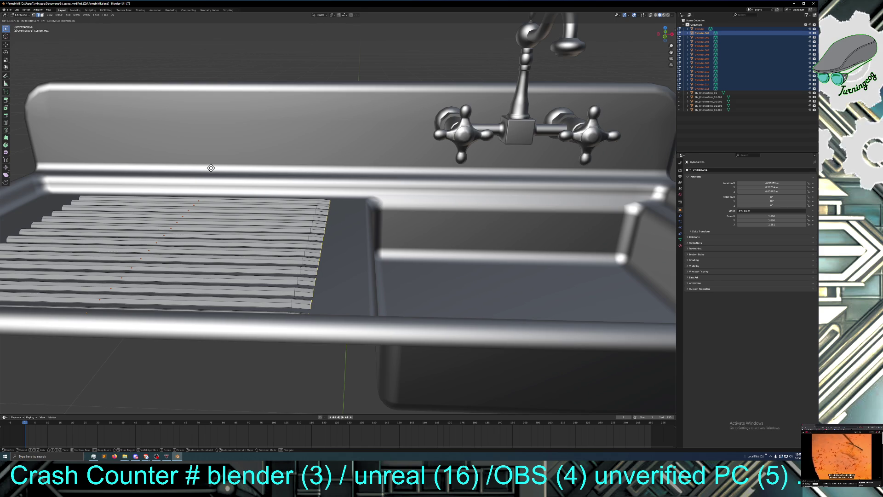
click(211, 168)
key(g)
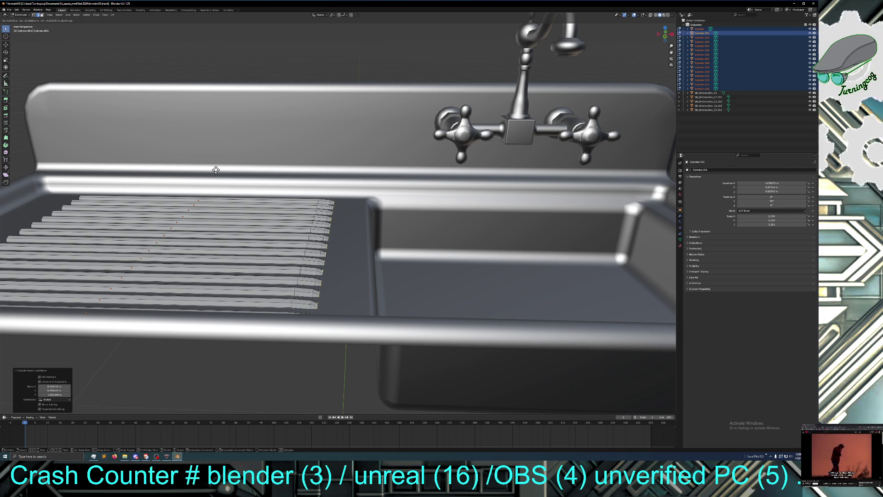
click(216, 169)
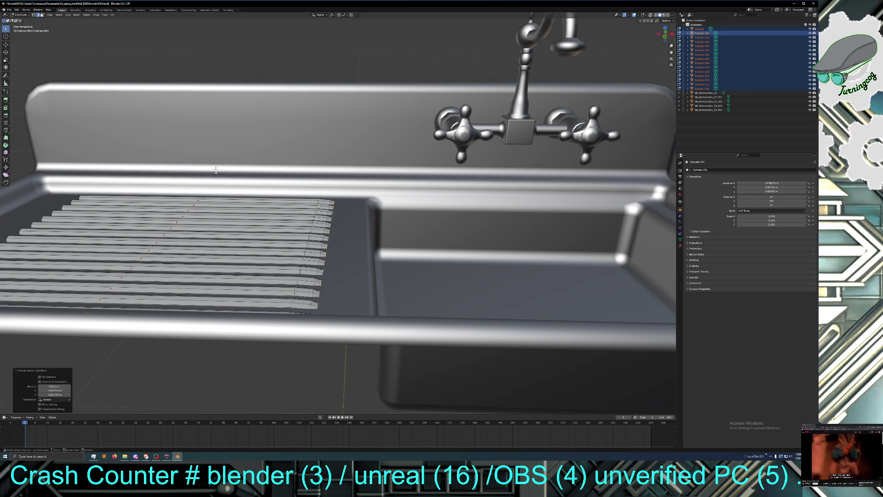
key(e)
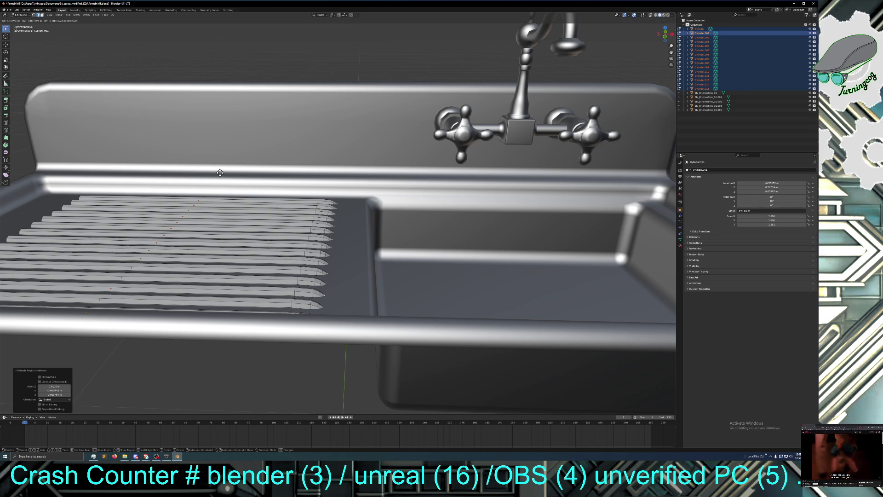
click(221, 172)
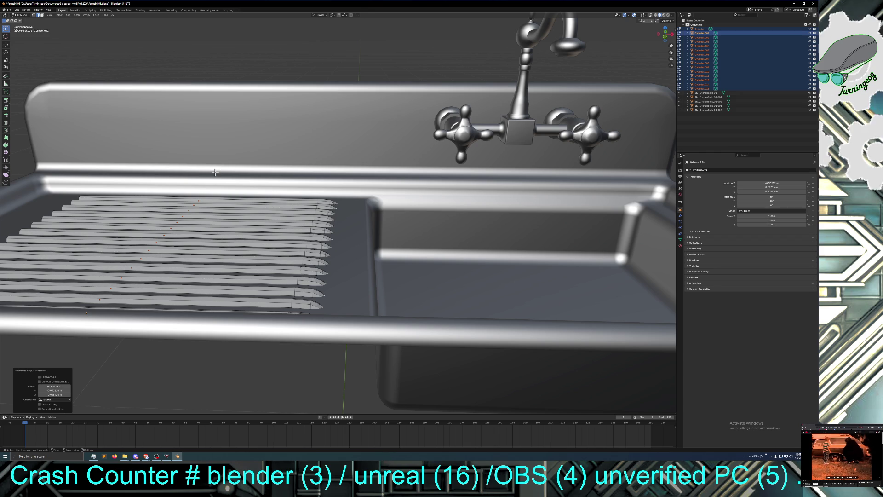
middle_drag(217, 176, 246, 172)
scroll(224, 177, down, 8)
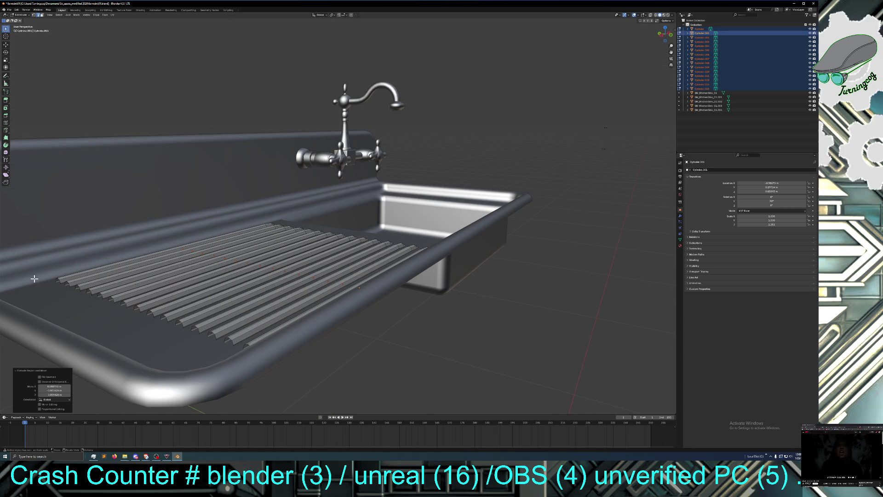
Step: Select the outer end edge loop of each rib, one after another across the row
click(96, 301)
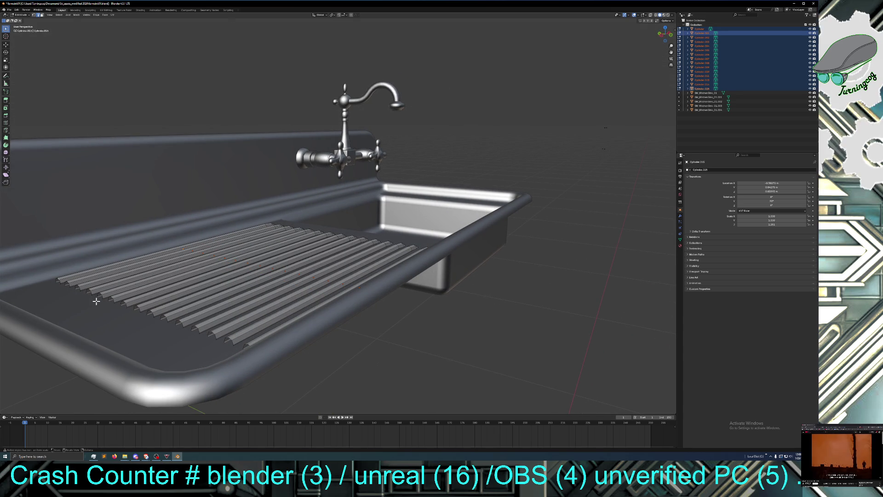
click(59, 280)
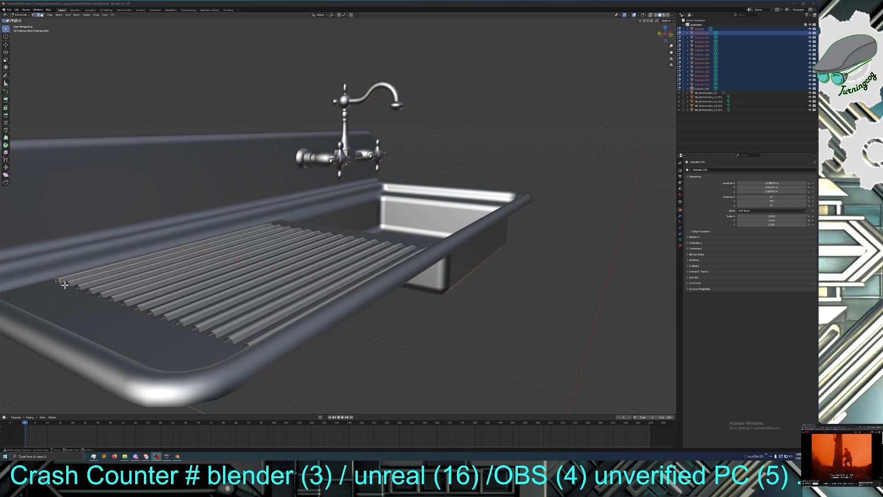
key(alt+Tab)
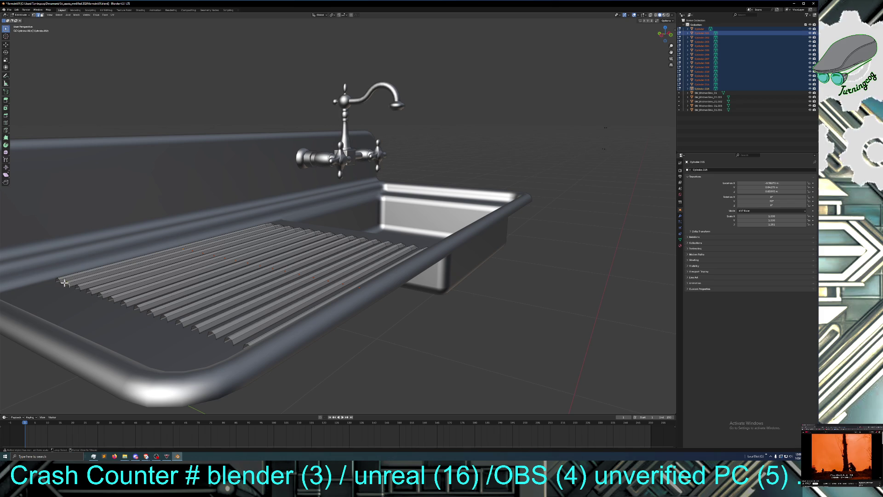
alt+shift+click(59, 280)
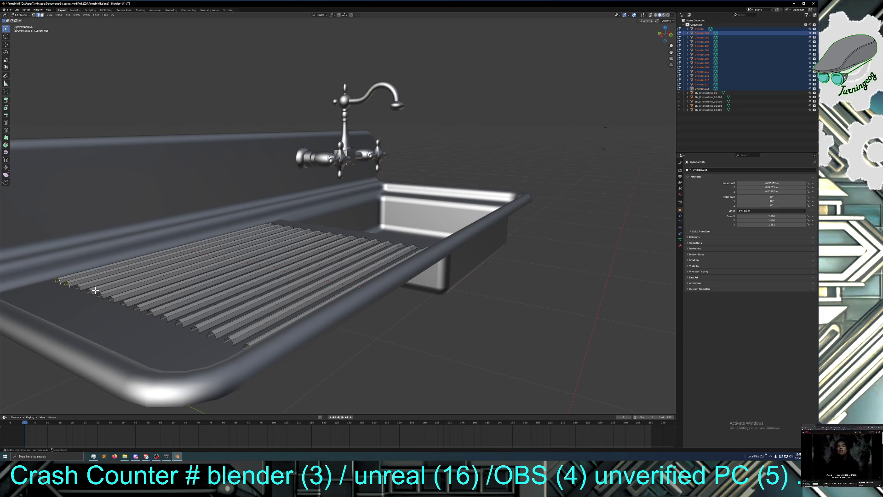
alt+shift+click(80, 288)
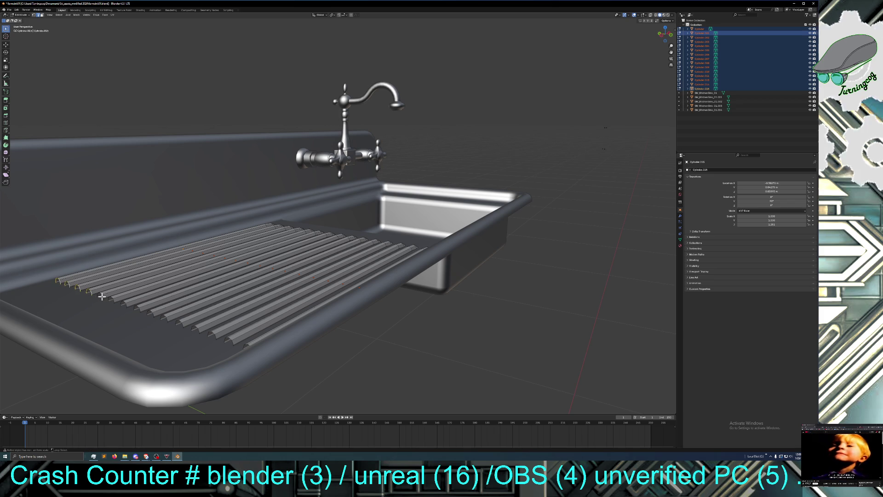
alt+shift+click(101, 296)
alt+shift+click(113, 301)
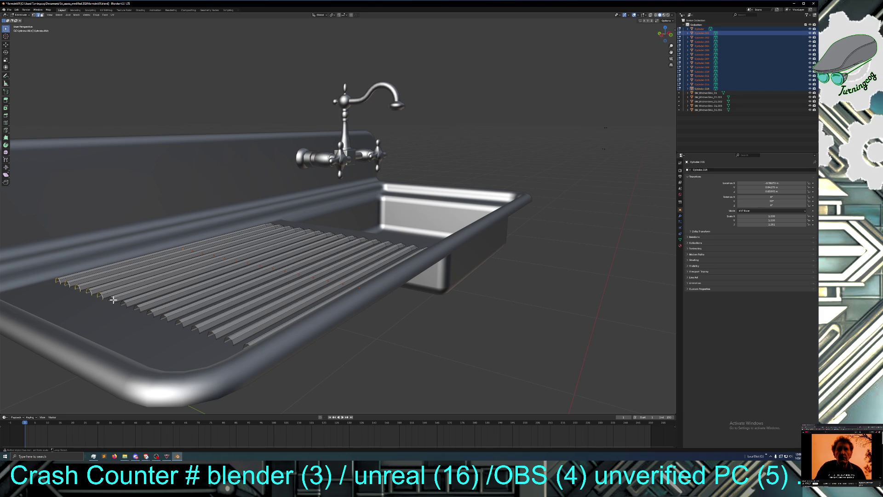
alt+shift+click(127, 304)
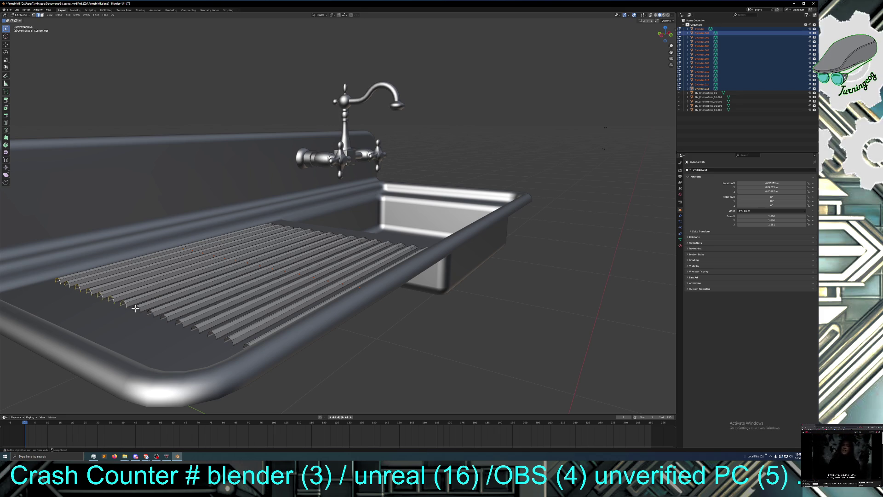
alt+shift+click(140, 309)
alt+shift+click(151, 314)
alt+shift+click(166, 319)
alt+shift+click(181, 323)
alt+shift+click(200, 329)
alt+shift+click(215, 335)
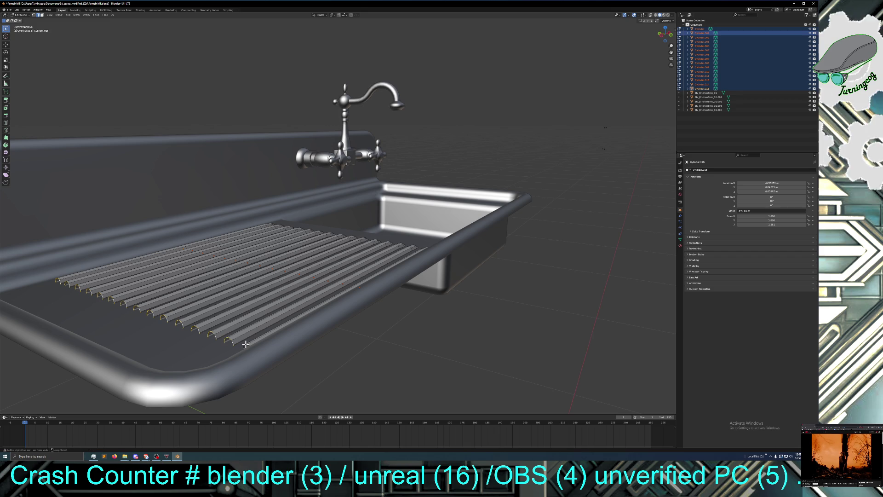
mouse_move(248, 343)
middle_down()
mouse_move(230, 352)
mouse_move(252, 338)
middle_up()
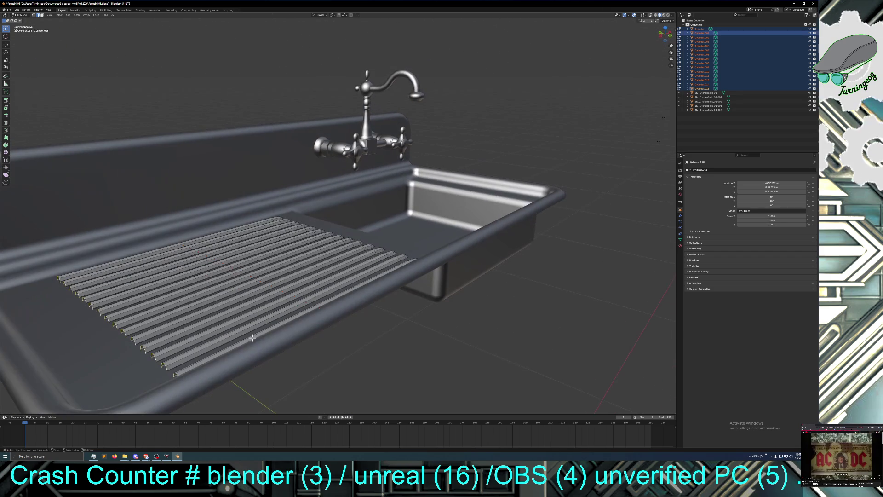
Step: Move the selected rib end loops left in two passes to lengthen the ribs
key(g)
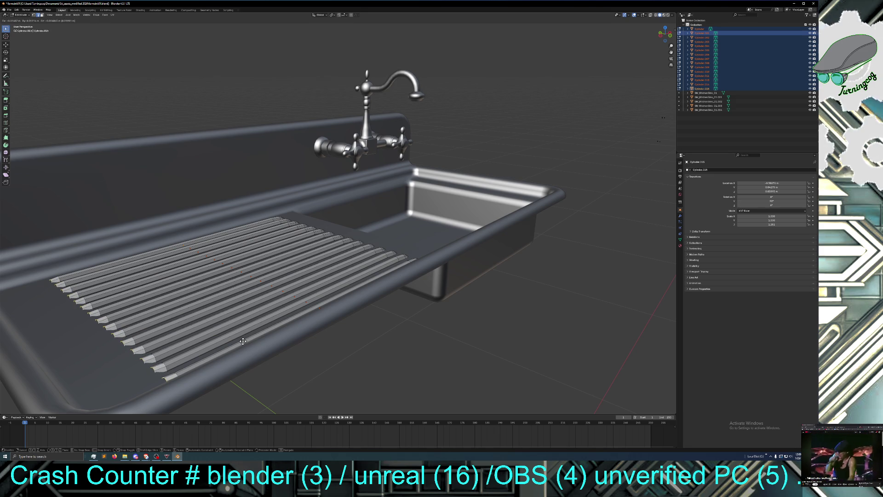
click(243, 341)
key(g)
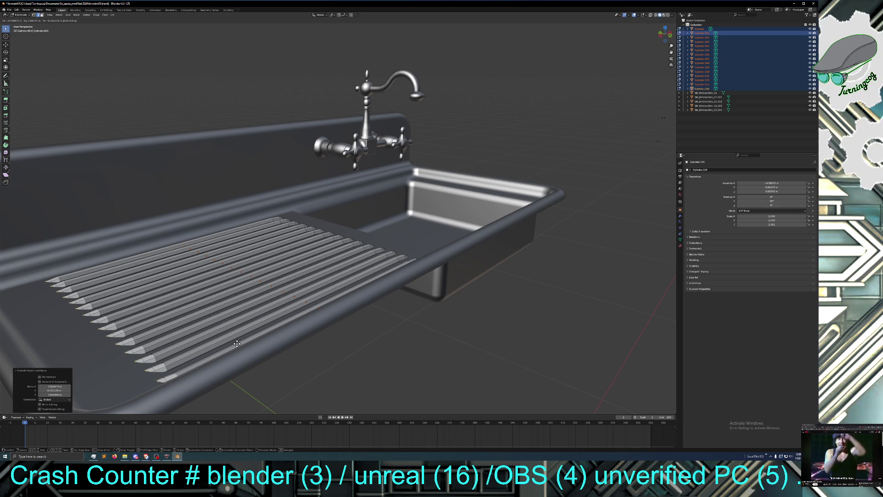
click(237, 343)
middle_drag(261, 329, 238, 341)
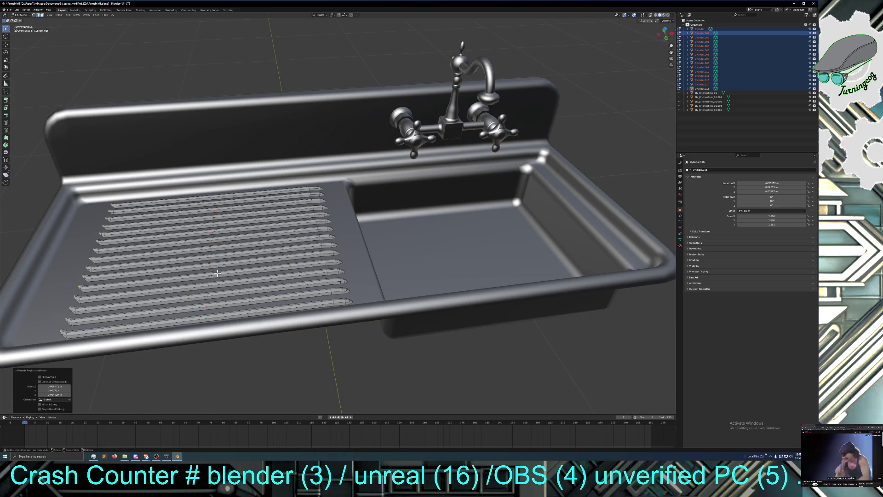
Step: Undo the last extension and move the rib ends left again to a better length
key(ctrl+z)
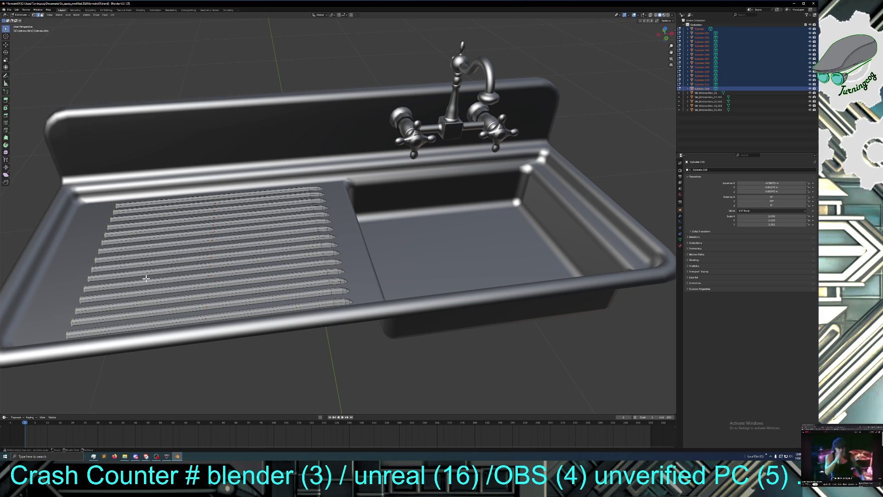
key(g)
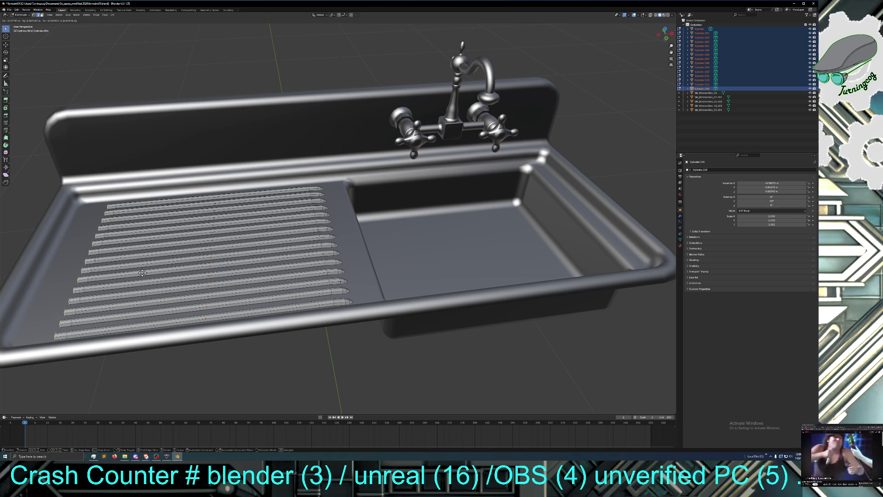
click(142, 273)
key(g)
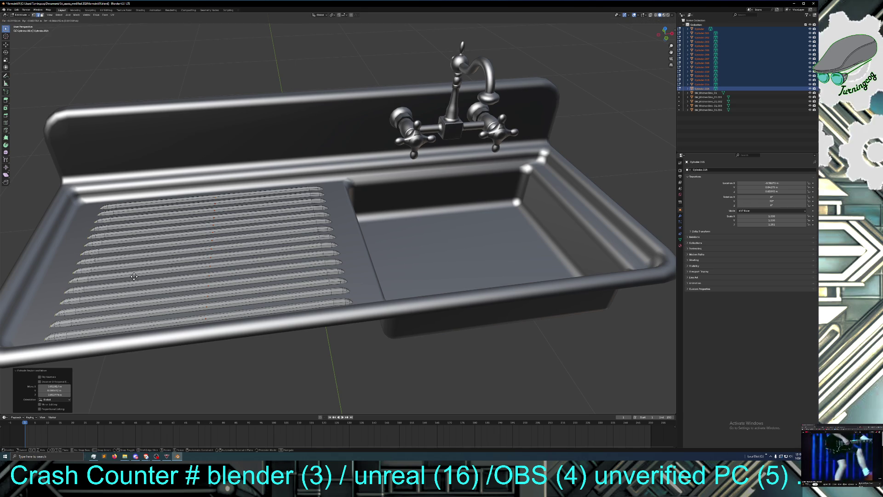
click(134, 276)
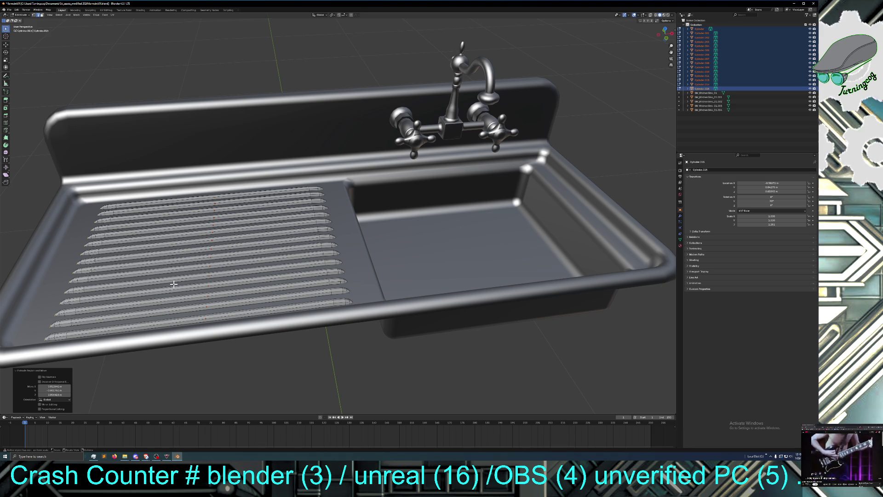
middle_drag(173, 283, 194, 267)
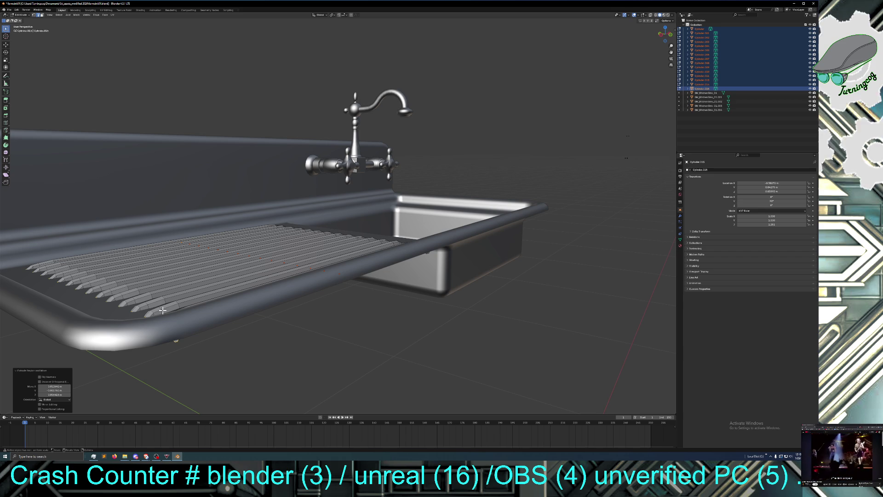
Step: Shift two ribs' edge loops along X with the Move gizmo, then return to Object Mode
alt+click(162, 310)
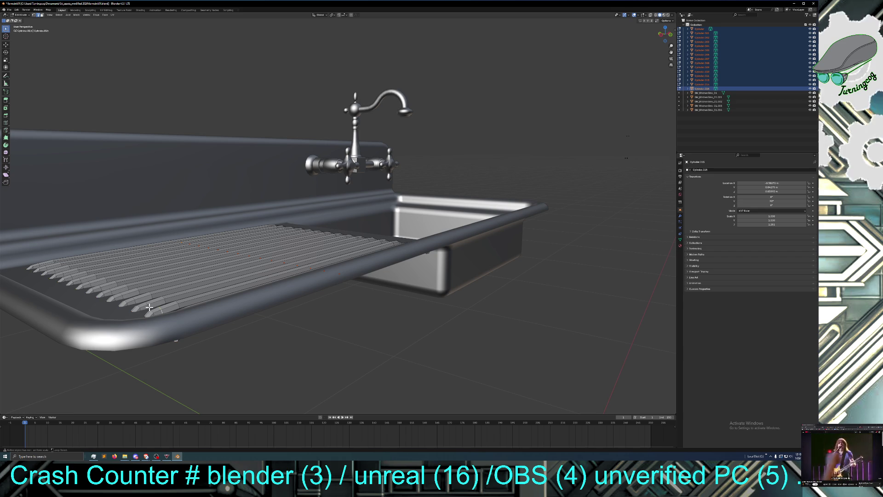
alt+shift+click(133, 301)
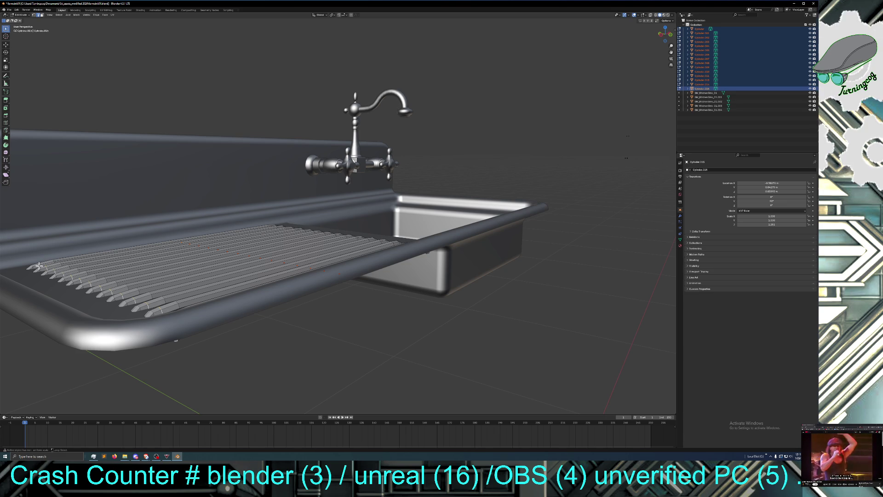
click(5, 44)
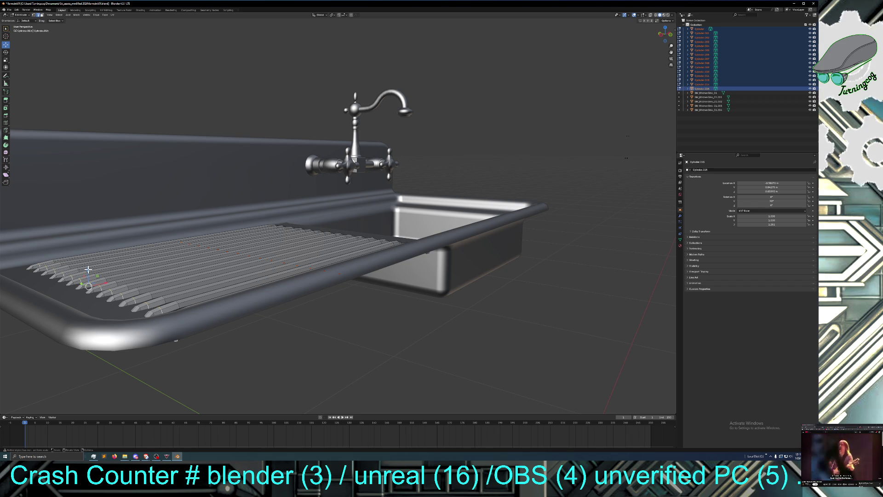
drag(87, 271, 108, 281)
mouse_move(250, 322)
middle_down()
mouse_move(266, 331)
mouse_move(255, 339)
middle_up()
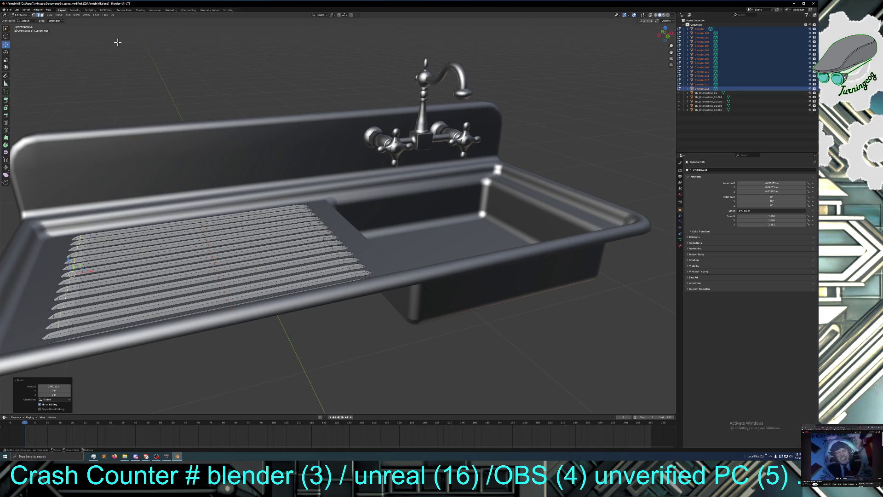
click(20, 15)
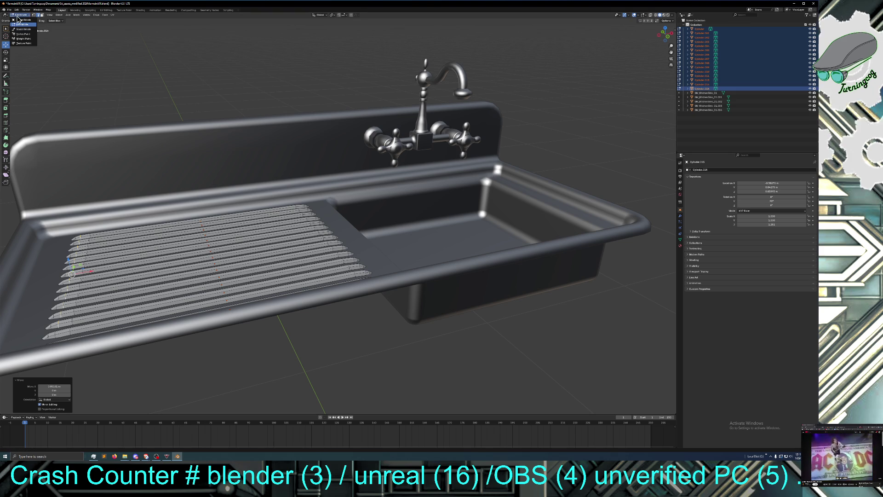
click(24, 19)
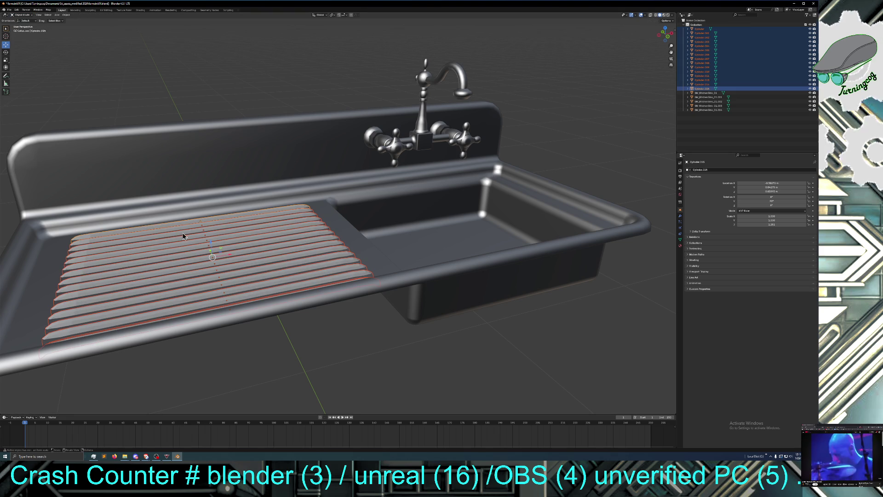
Step: Stretch the rib grate wider along X with the Scale gizmo
click(6, 59)
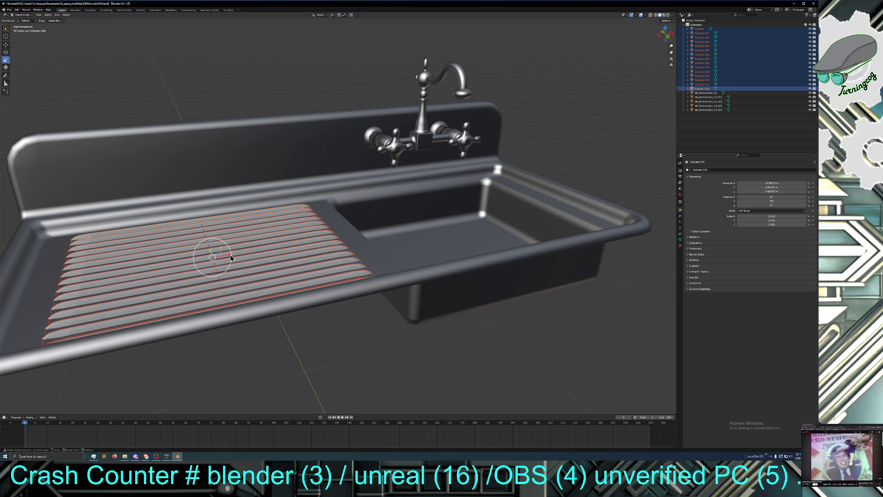
drag(230, 256, 235, 258)
mouse_move(290, 290)
middle_down()
mouse_move(321, 350)
mouse_move(274, 350)
mouse_move(317, 361)
mouse_move(311, 363)
middle_up()
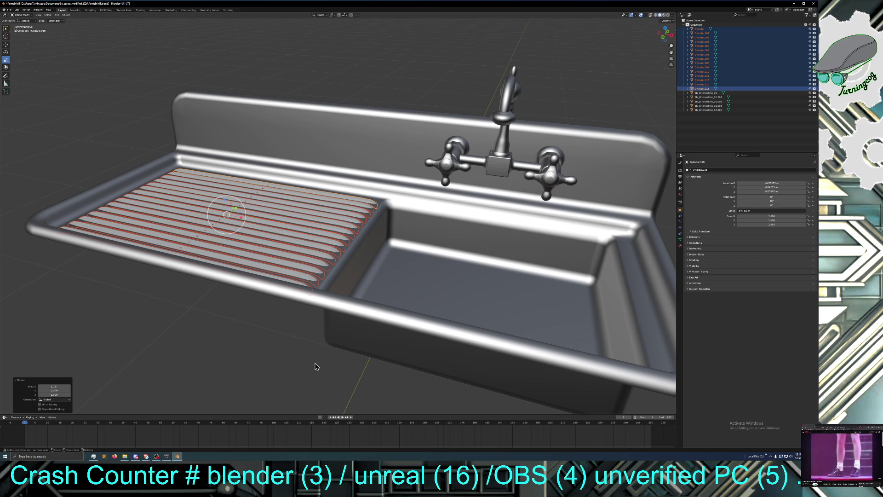
mouse_move(237, 350)
middle_down()
mouse_move(218, 355)
mouse_move(208, 341)
mouse_move(244, 358)
mouse_move(240, 367)
mouse_move(236, 361)
mouse_move(266, 360)
mouse_move(274, 351)
mouse_move(251, 366)
middle_up()
Step: Reselect the grate, then box-select the grate cylinders together with the sink
click(243, 357)
click(276, 267)
click(171, 298)
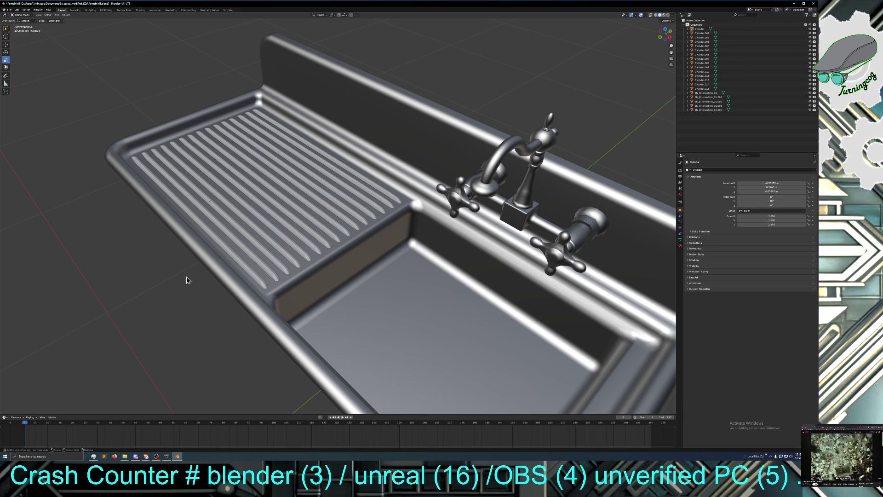
mouse_move(163, 298)
mouse_down()
mouse_move(349, 109)
mouse_move(347, 115)
mouse_up()
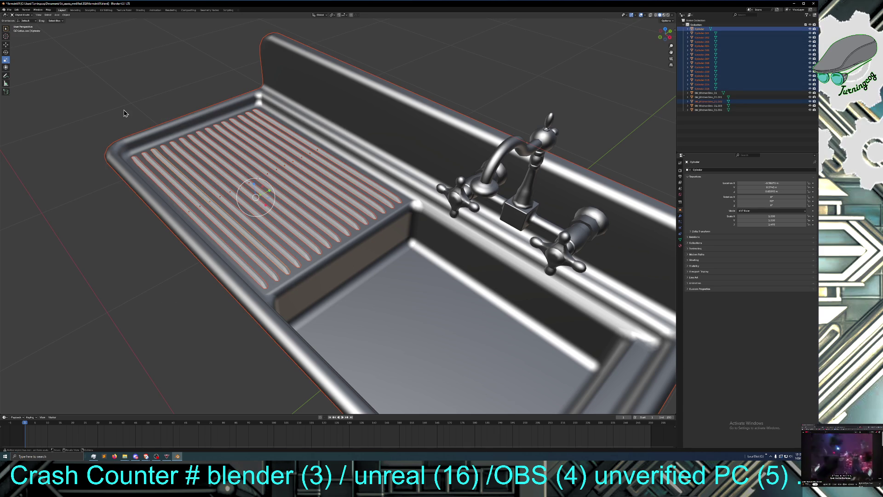
Step: Try selecting single grooves, then undo back to the leftmost groove selection
middle_drag(122, 115, 109, 129)
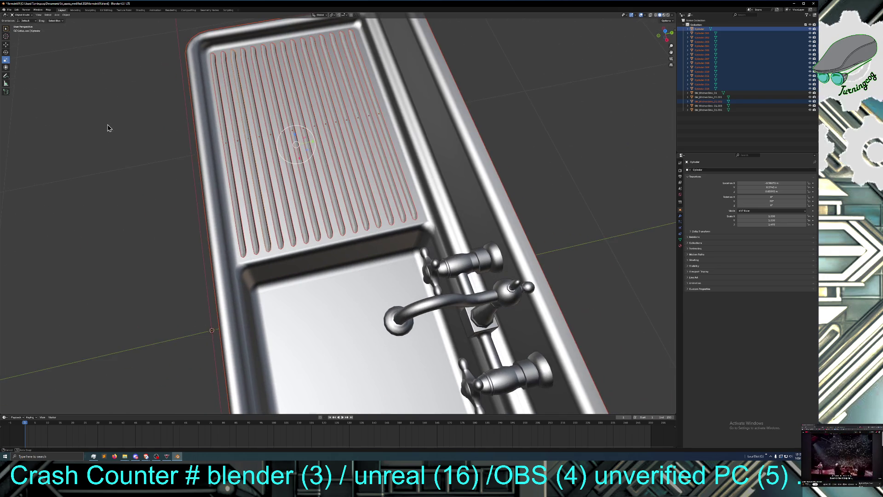
click(188, 81)
click(215, 61)
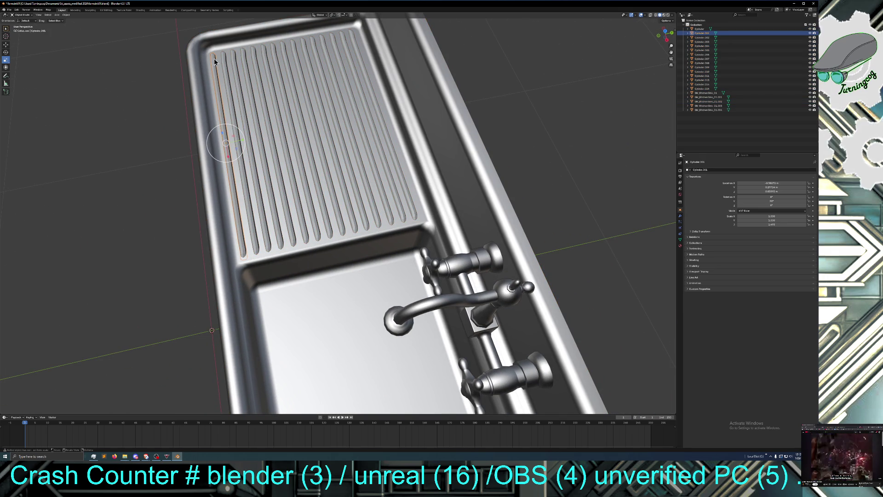
click(196, 78)
click(228, 90)
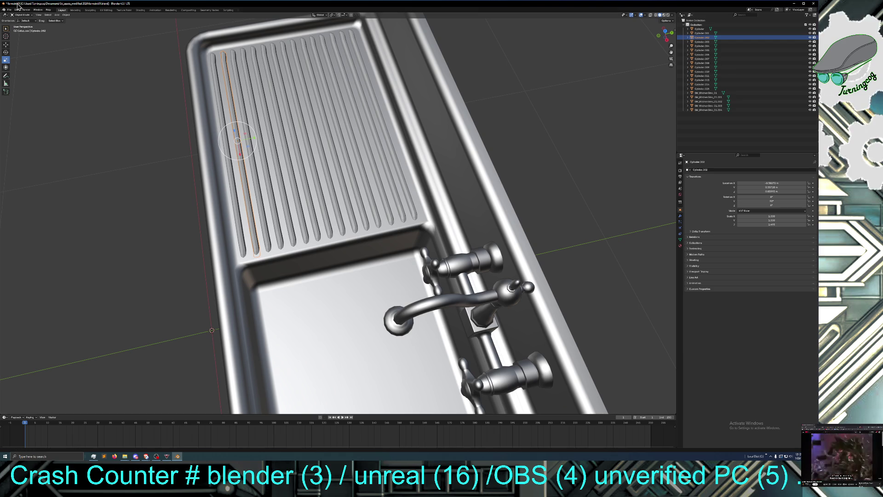
click(17, 10)
click(24, 16)
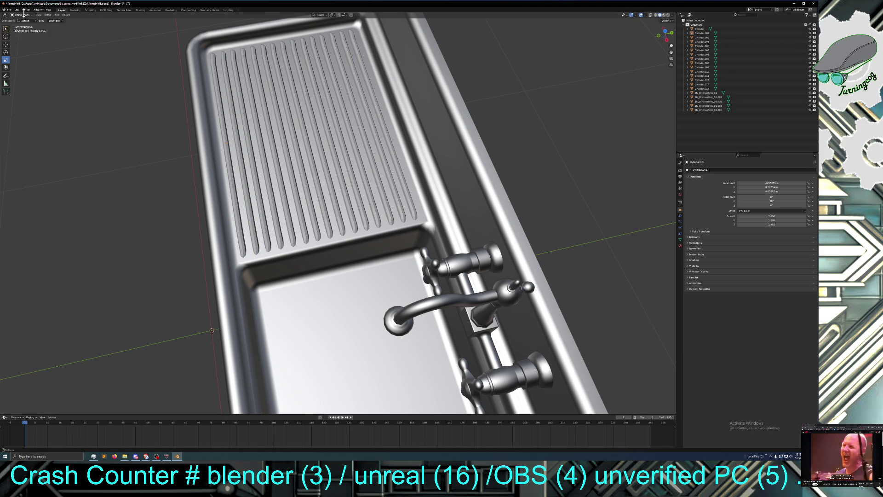
click(16, 9)
click(17, 10)
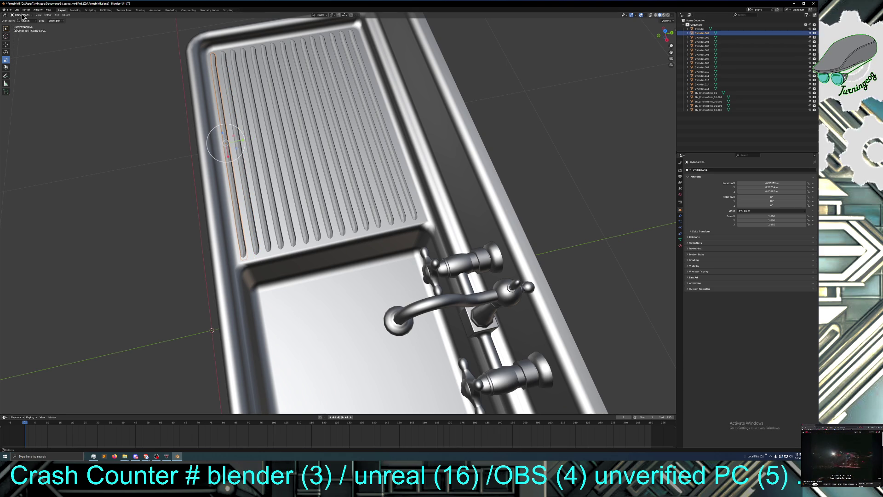
Step: Extend the selection to all groove cylinders, Cylinder through Cylinder.015
click(17, 11)
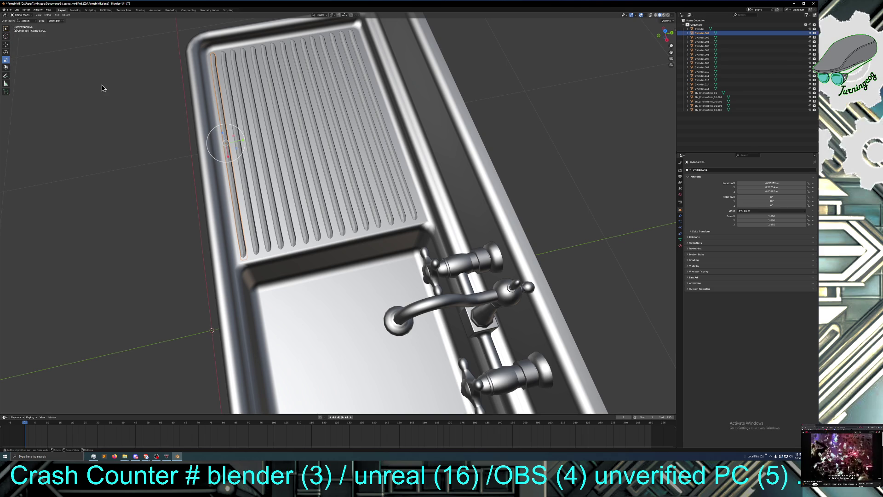
key(ctrl+z)
key(ctrl+z)
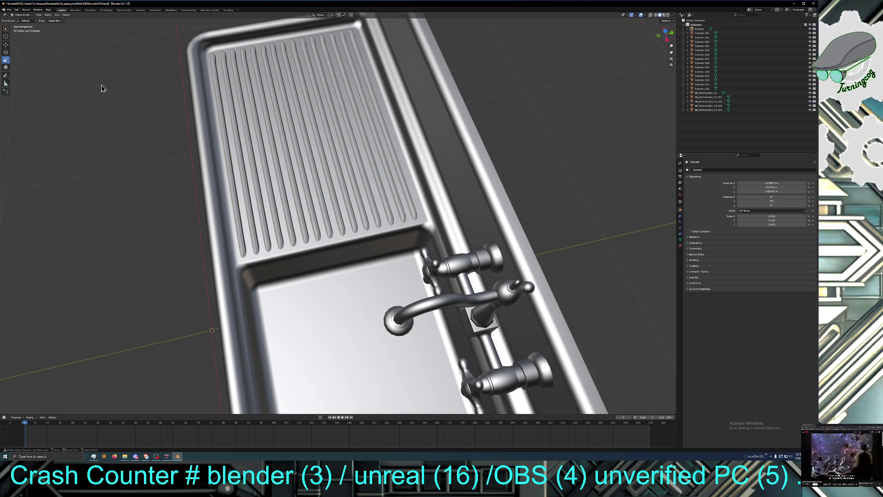
key(ctrl+z)
key(ctrl+z)
click(23, 15)
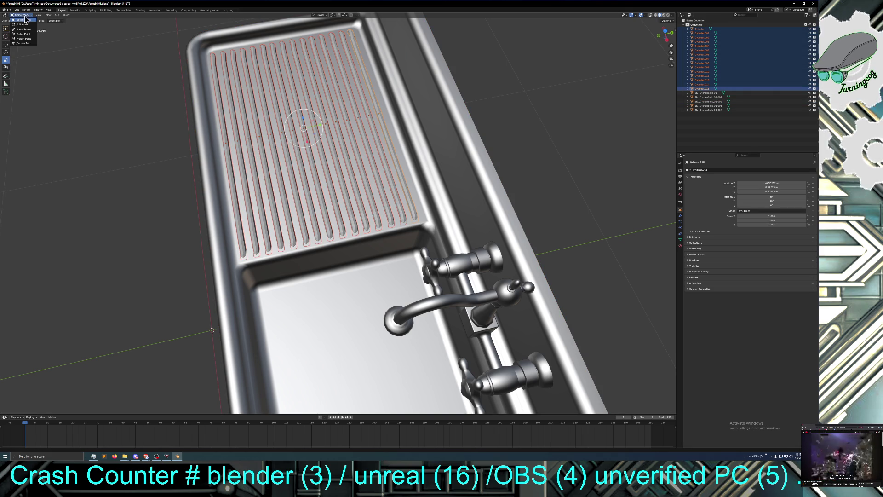
click(26, 25)
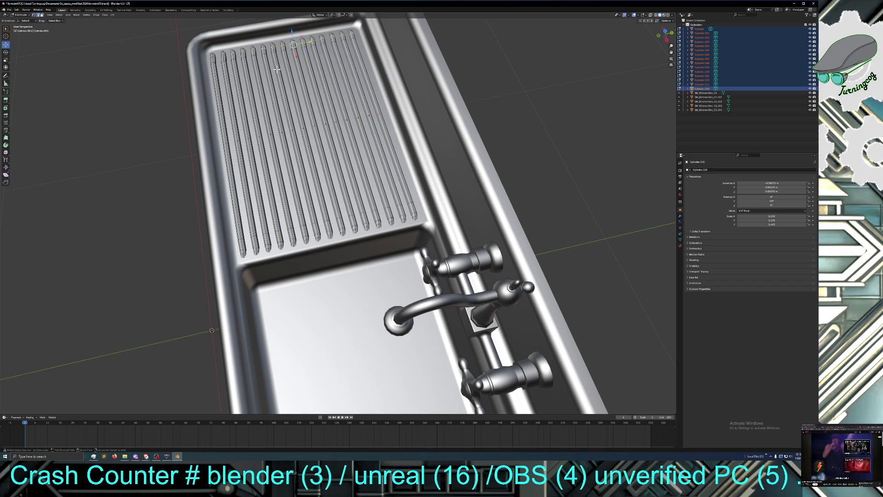
key(ctrl+KP_Add)
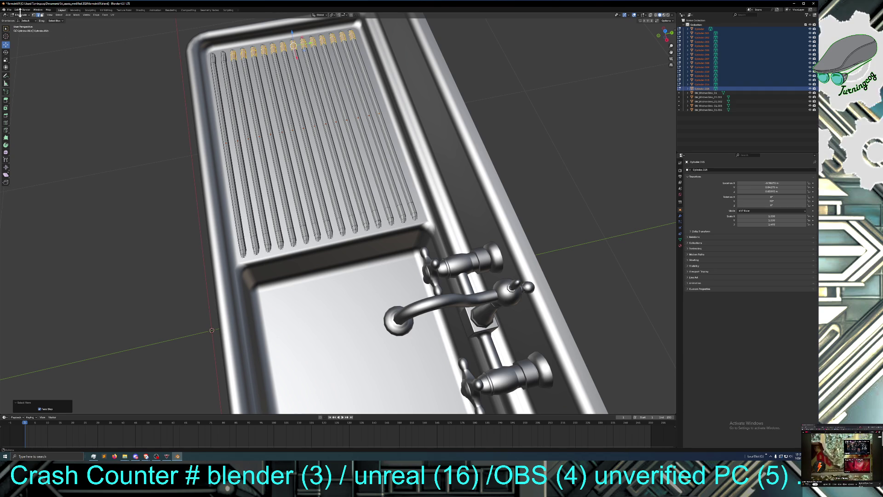
click(17, 9)
click(23, 16)
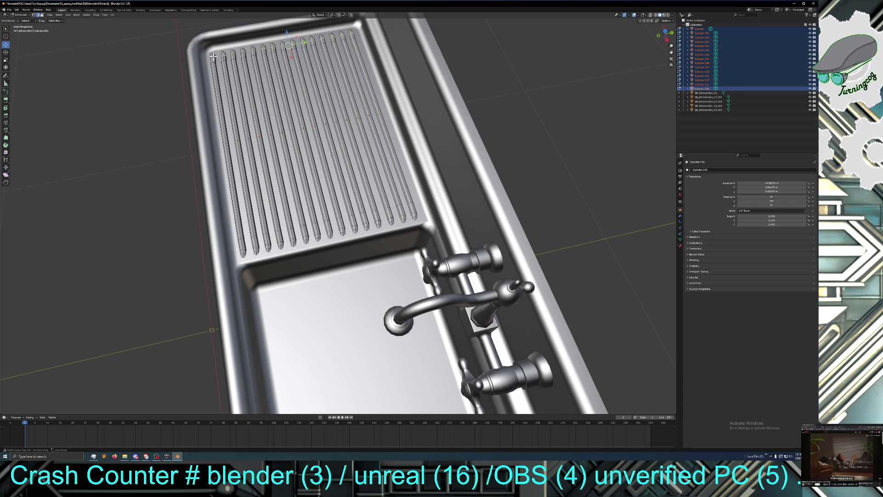
mouse_move(196, 58)
middle_down()
mouse_move(187, 54)
mouse_move(207, 46)
mouse_move(190, 89)
mouse_move(149, 129)
mouse_move(173, 122)
middle_up()
scroll(177, 132, up, 6)
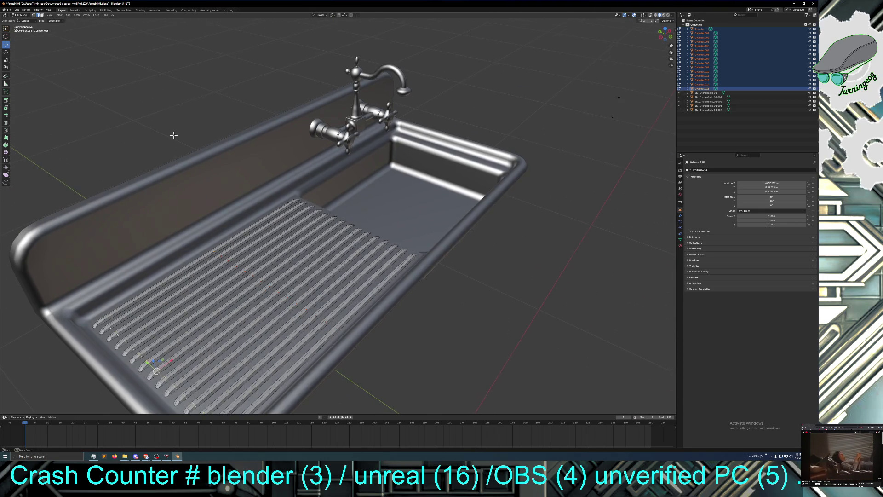
Step: Shift+Alt-select the first drainboard rib edge loops, undoing the wrong picks
alt+shift+click(96, 321)
alt+shift+click(101, 327)
alt+shift+click(113, 338)
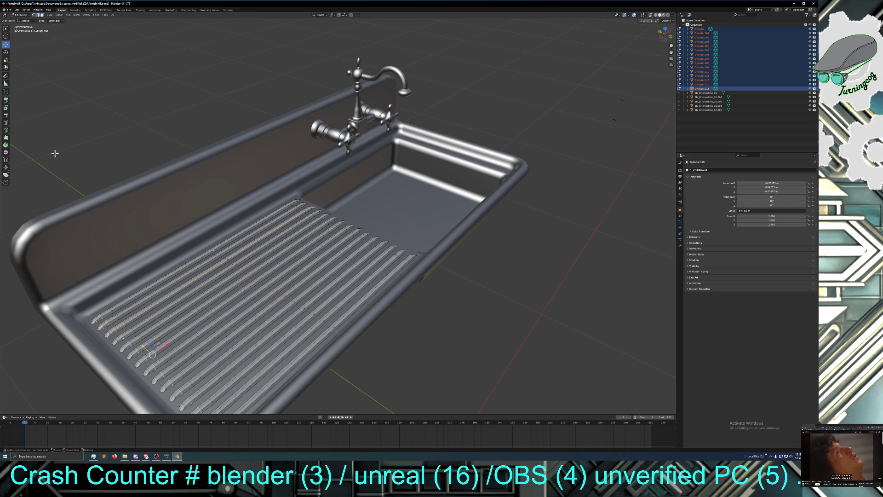
key(ctrl+z)
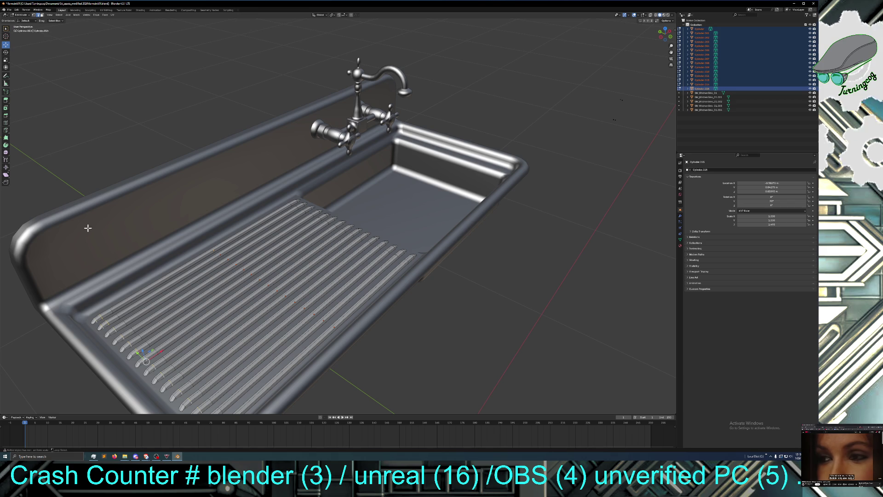
alt+shift+click(109, 334)
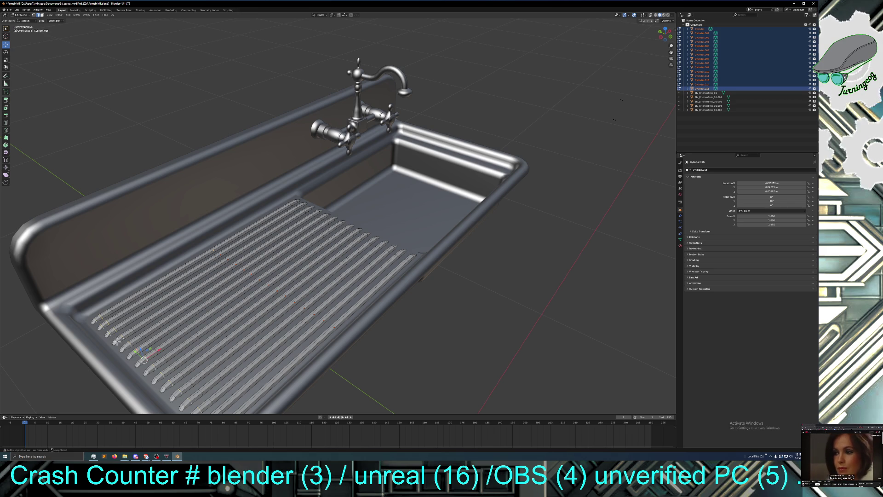
alt+shift+click(120, 345)
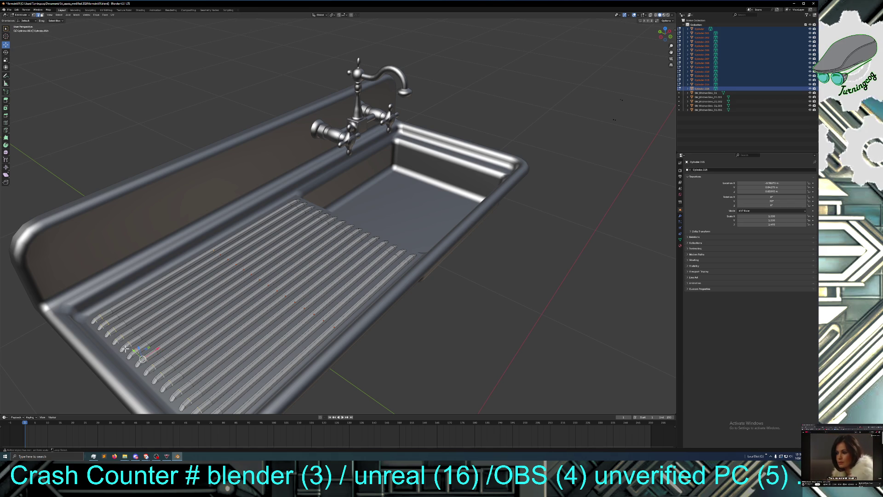
alt+shift+click(125, 349)
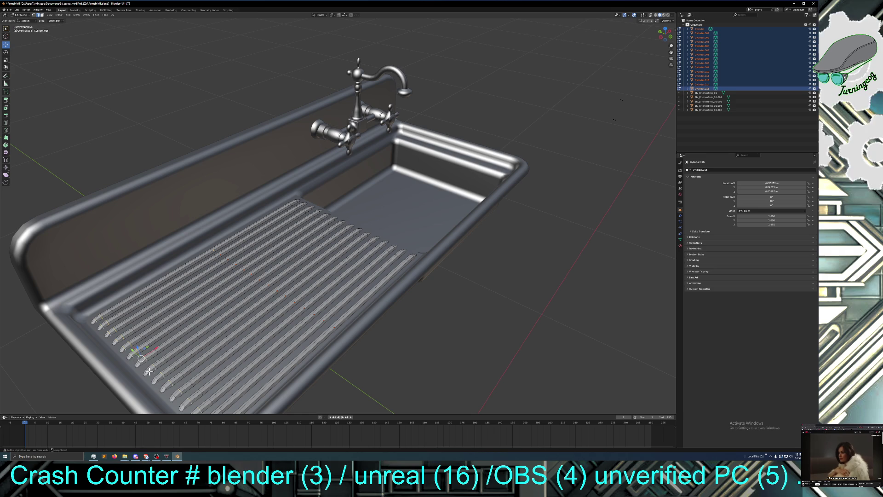
alt+shift+click(150, 372)
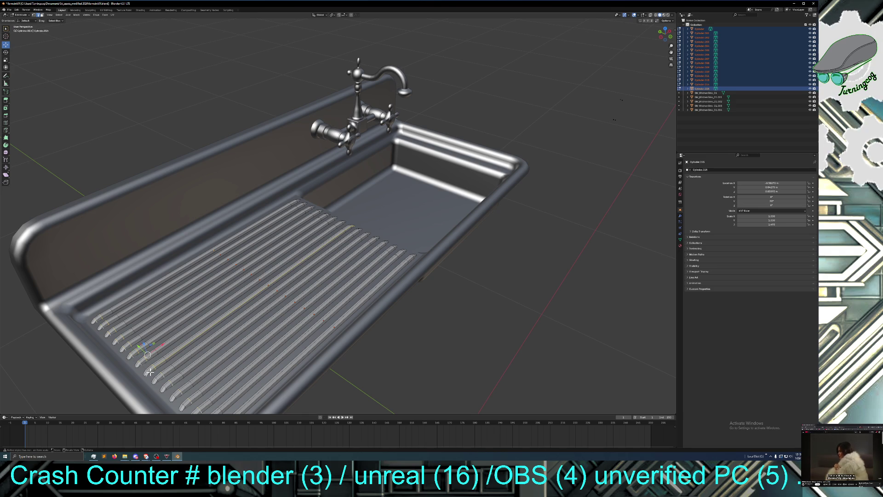
alt+shift+click(150, 372)
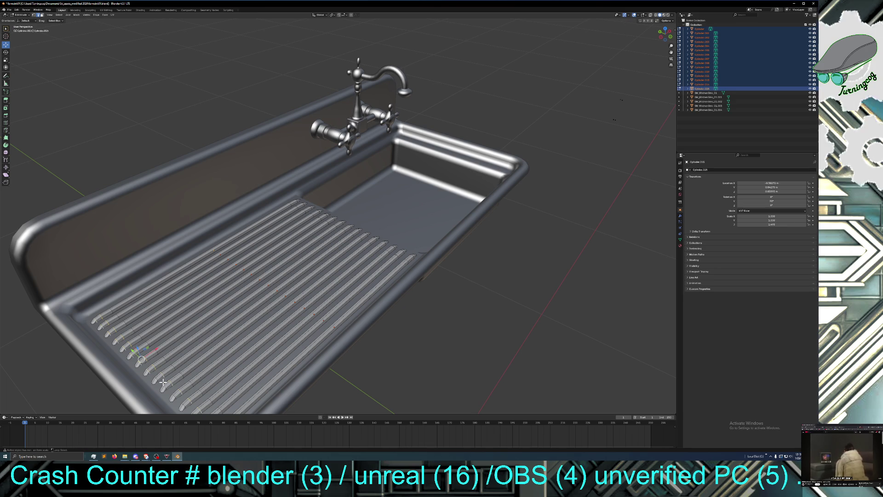
alt+shift+click(157, 379)
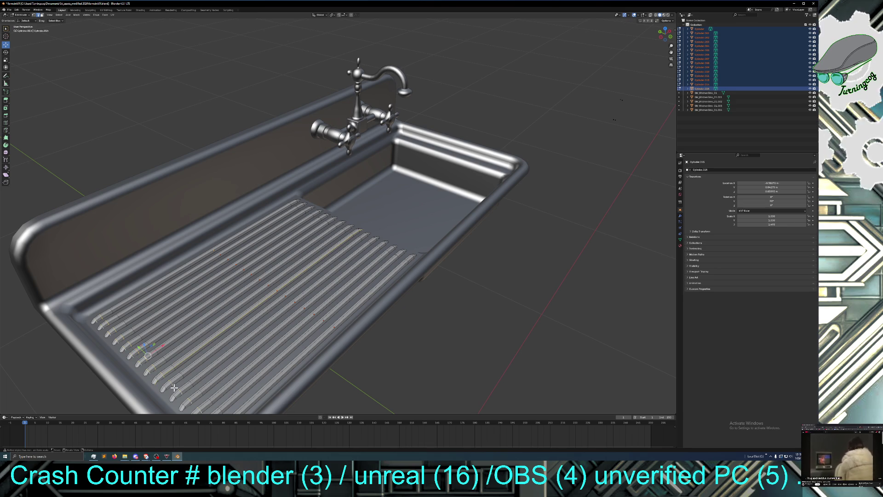
key(ctrl+z)
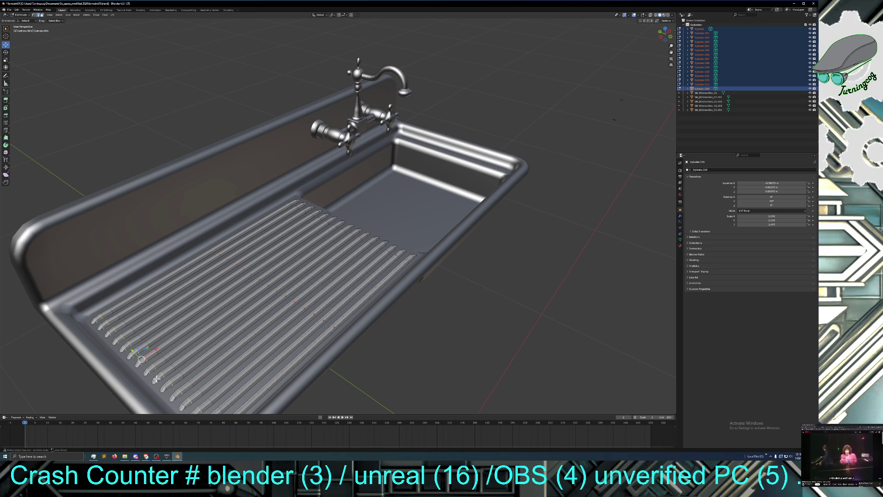
alt+shift+click(164, 388)
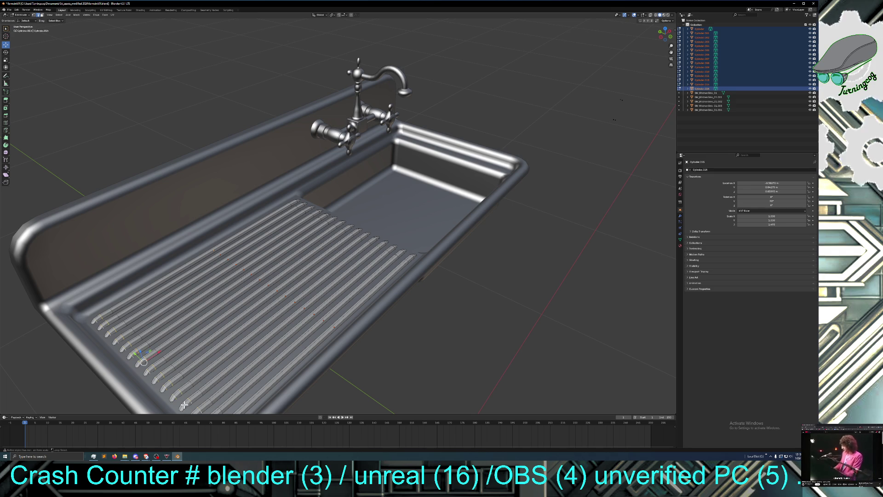
Step: Orbit to see the whole drainboard and add the remaining rib loops to the selection
middle_drag(183, 404, 194, 400)
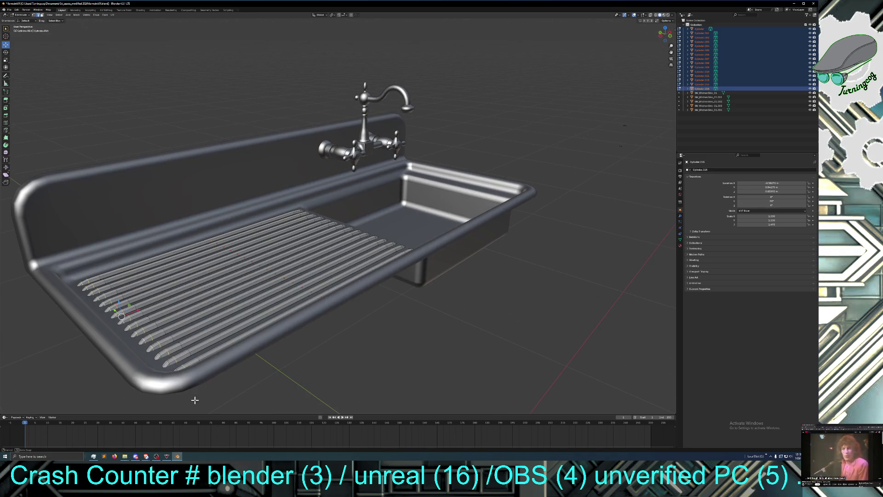
alt+shift+click(161, 357)
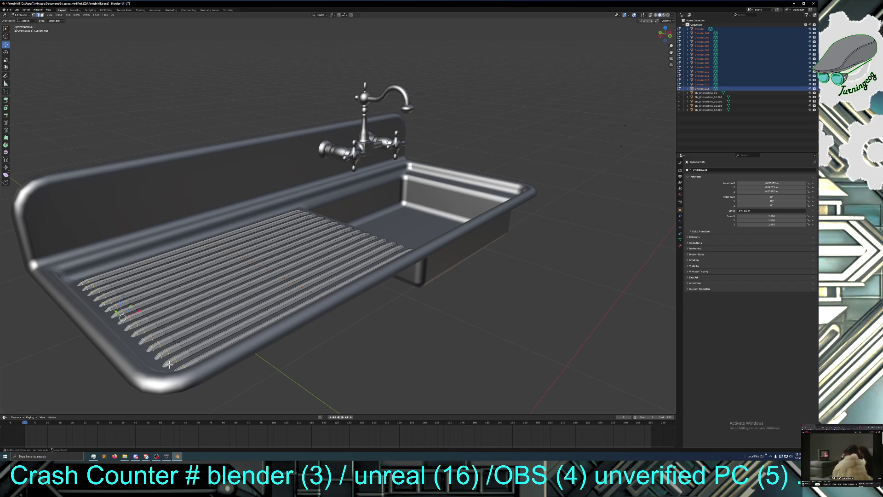
alt+shift+click(173, 366)
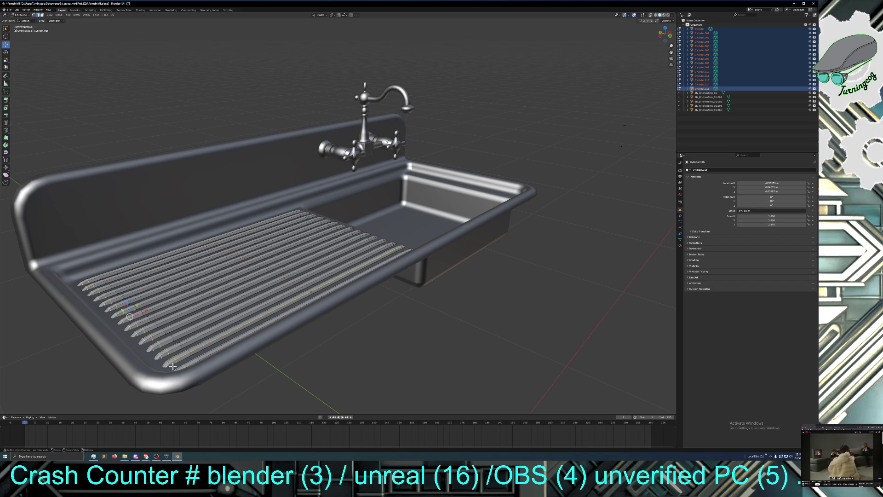
alt+shift+click(173, 366)
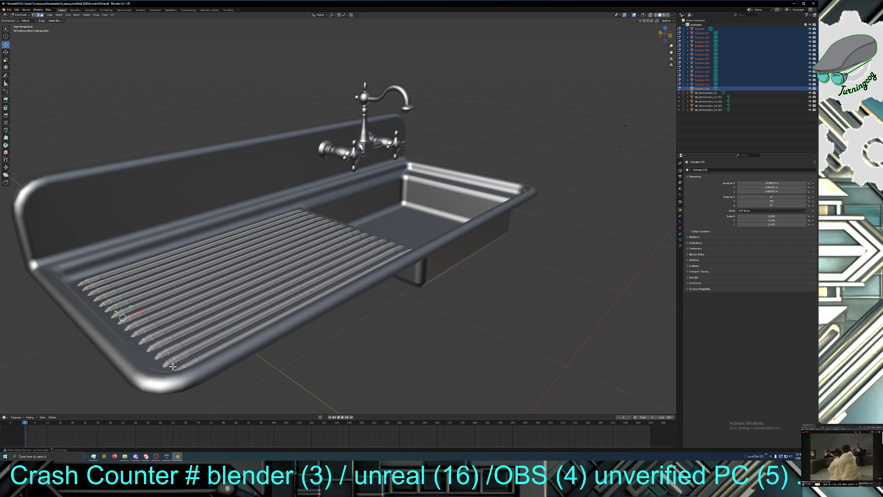
alt+shift+click(170, 364)
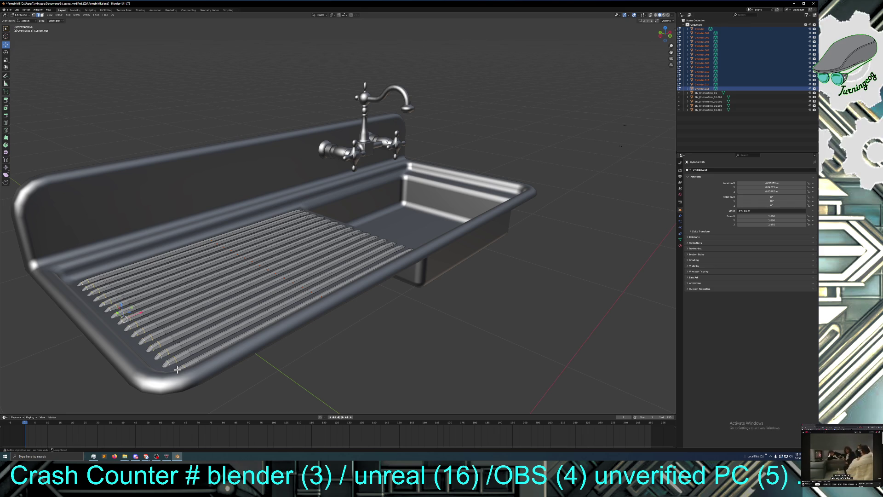
alt+shift+click(176, 370)
mouse_move(183, 365)
middle_down()
mouse_move(181, 354)
mouse_move(211, 358)
mouse_move(283, 399)
middle_up()
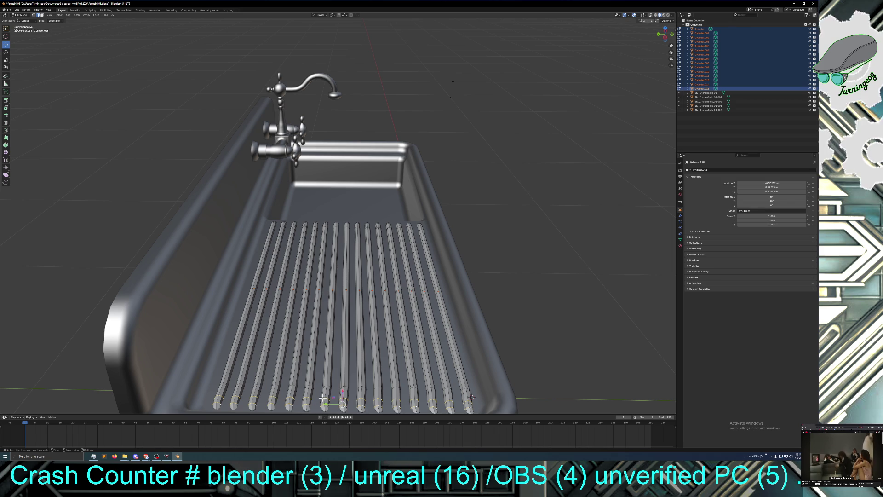
Step: Slide the selected rib loops along Y and inspect the ribs from beneath the drainboard
key(g)
key(y)
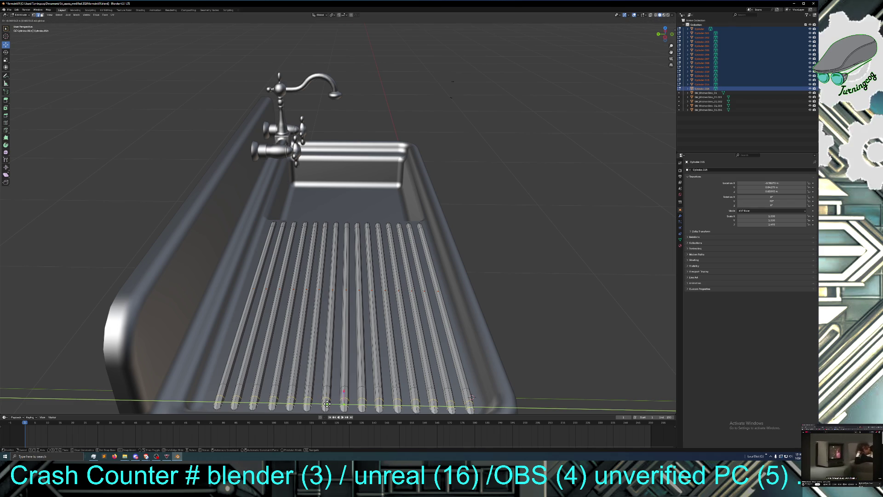
click(327, 404)
mouse_move(363, 392)
middle_down()
mouse_move(345, 370)
mouse_move(359, 369)
middle_up()
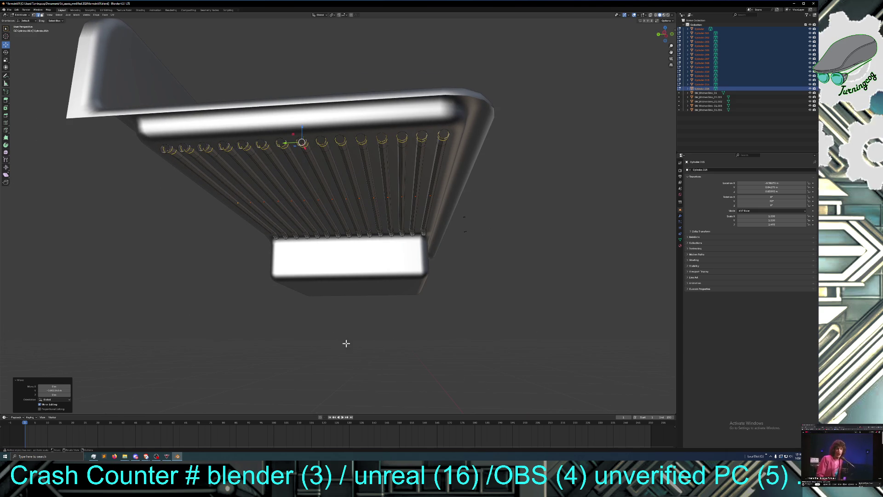
middle_drag(321, 257, 332, 245)
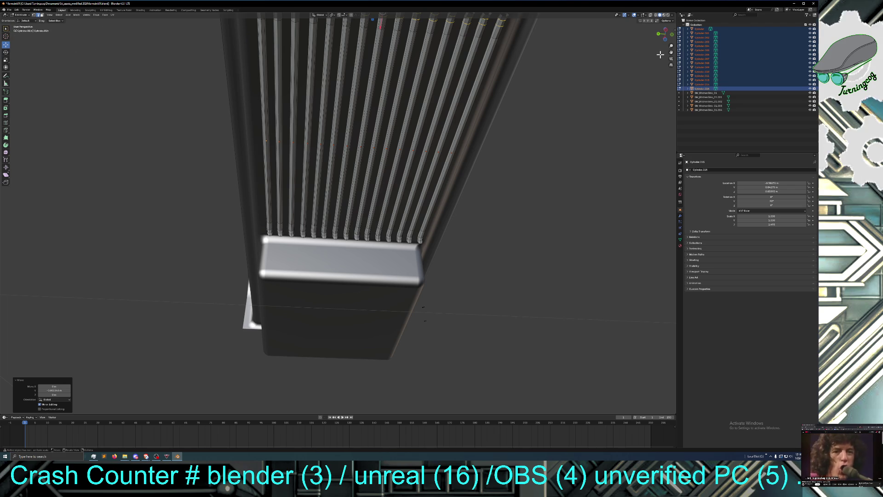
drag(670, 52, 487, 133)
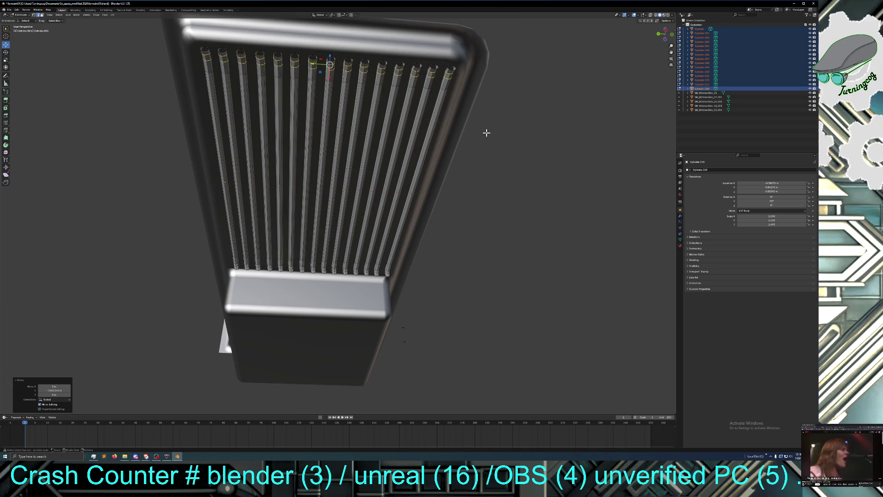
scroll(487, 121, up, 2)
middle_drag(488, 121, 485, 115)
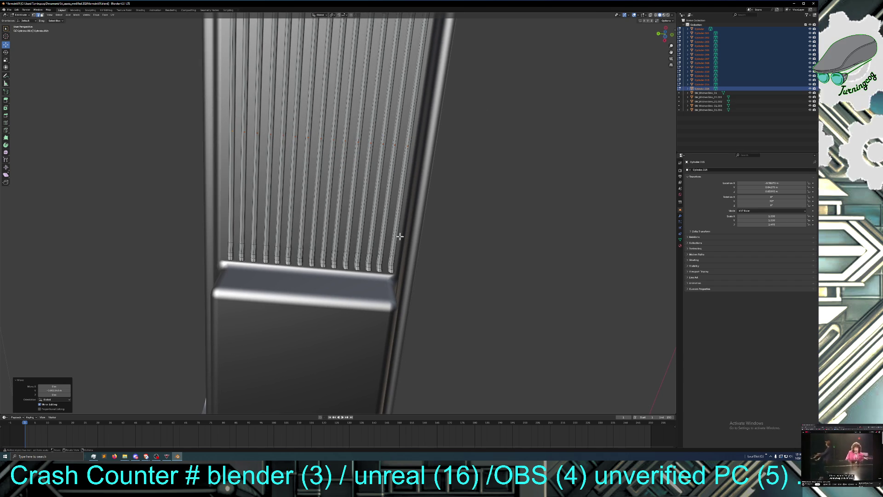
mouse_move(667, 53)
mouse_down()
mouse_move(656, 99)
mouse_move(663, 100)
mouse_up()
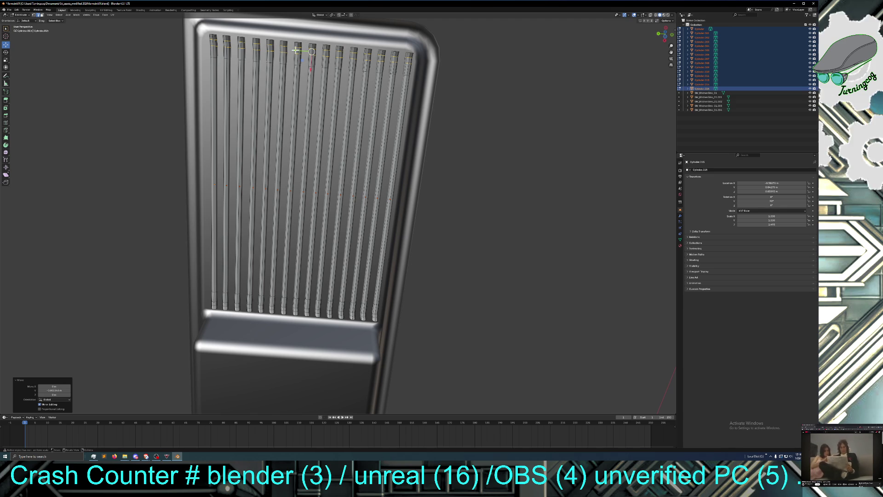
Step: Apply a zero-distance Y move to the rib loops and view the whole sink
key(g)
key(y)
key(0)
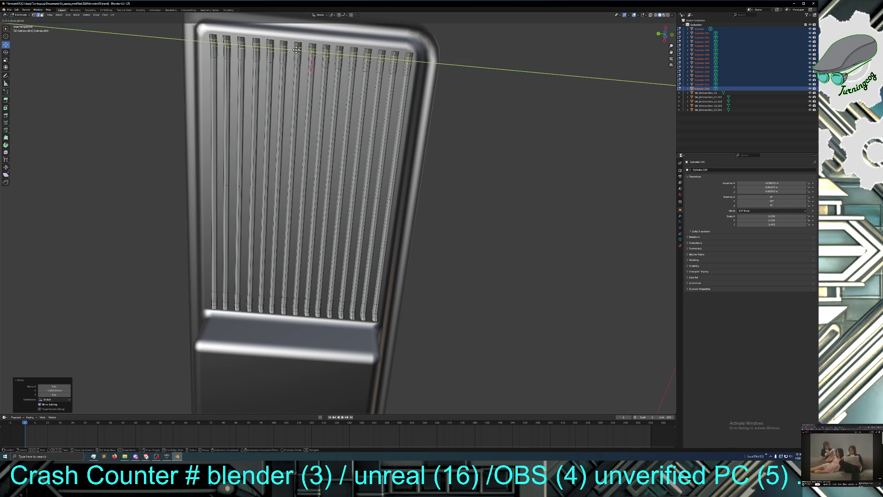
key(Return)
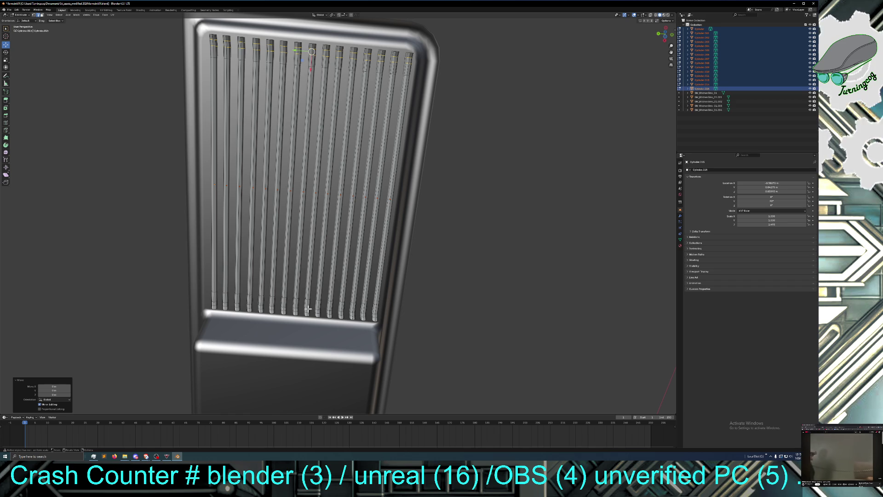
mouse_move(446, 275)
middle_down()
mouse_move(443, 305)
mouse_move(428, 322)
mouse_move(388, 339)
mouse_move(386, 331)
middle_up()
Step: Return to Object Mode and box-select the sink body together with the ribs
click(270, 328)
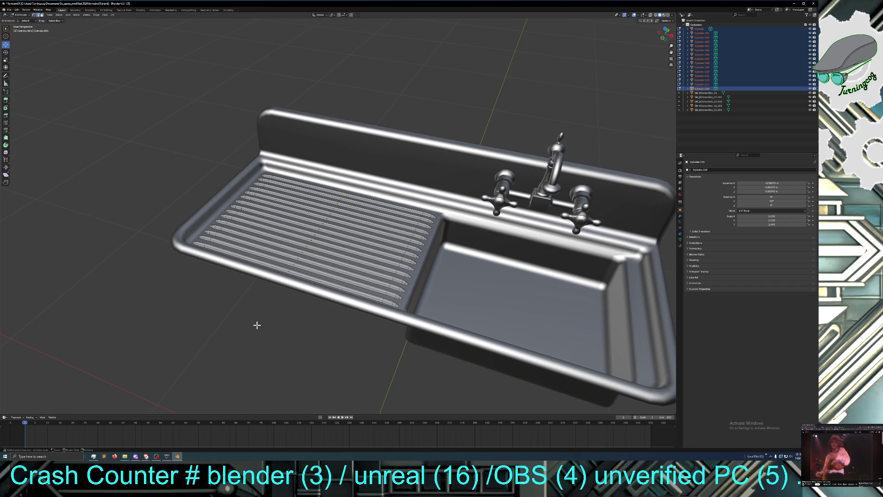
click(20, 15)
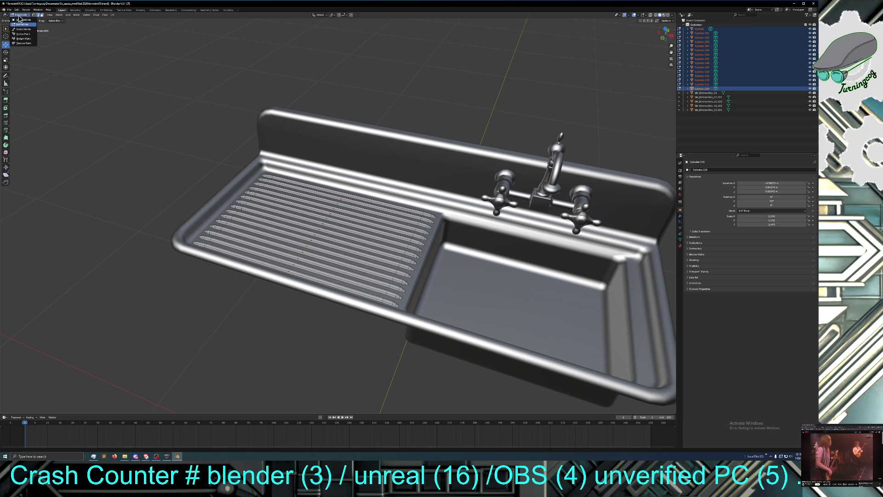
click(22, 20)
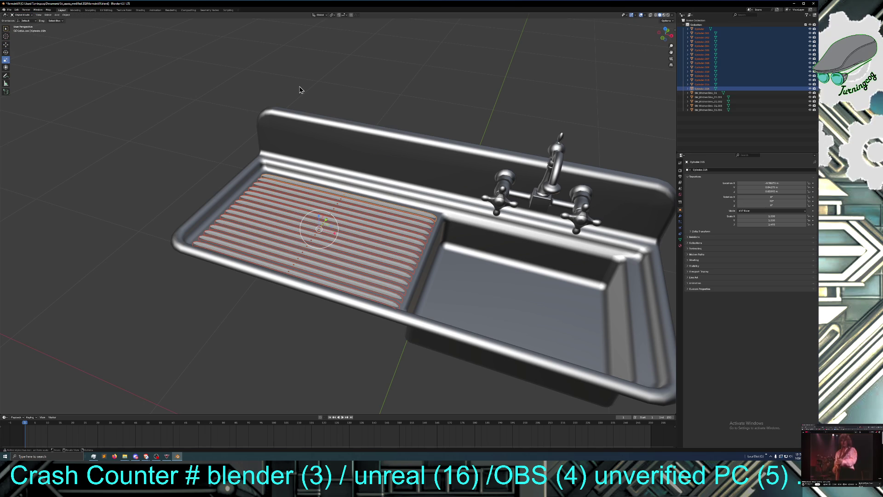
mouse_move(301, 89)
mouse_down()
mouse_move(258, 168)
mouse_move(240, 343)
mouse_up()
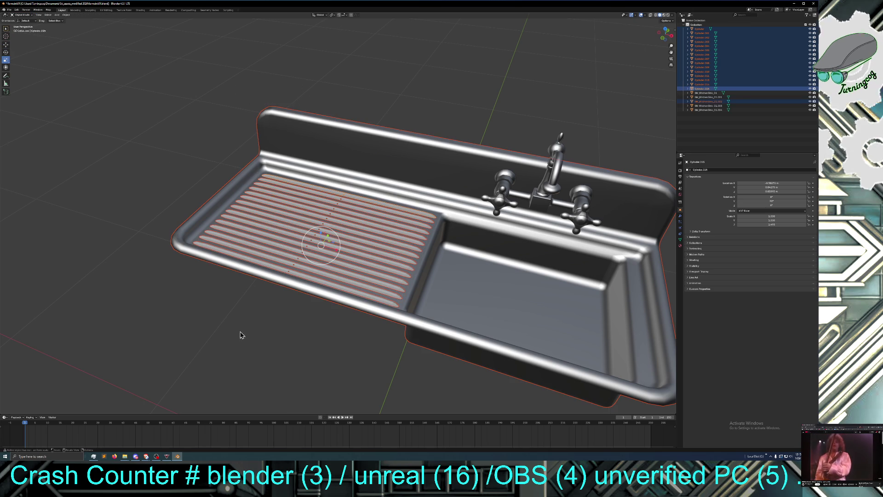
right_click(263, 308)
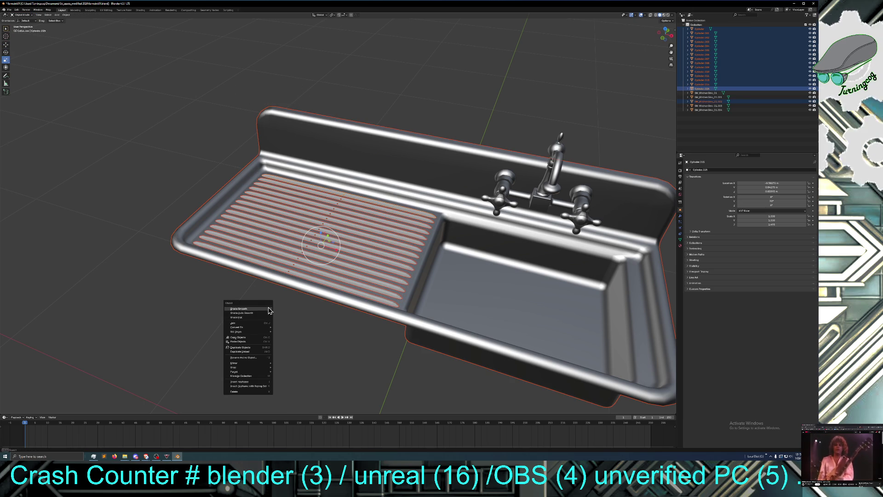
mouse_move(259, 364)
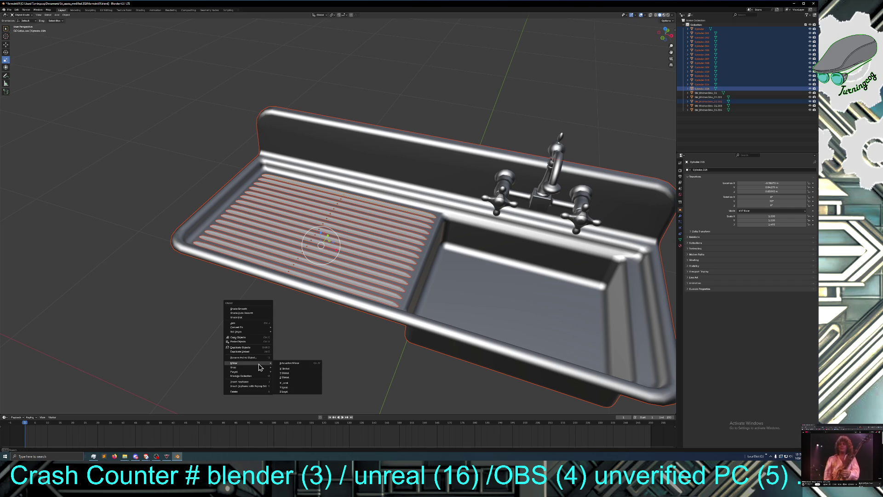
Step: Show the ribs' Material tab and open the browse-material list
click(681, 247)
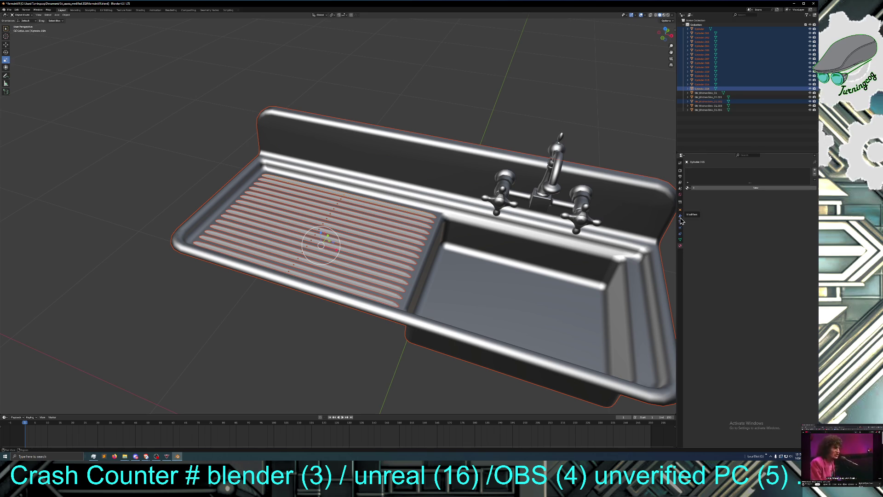
click(681, 217)
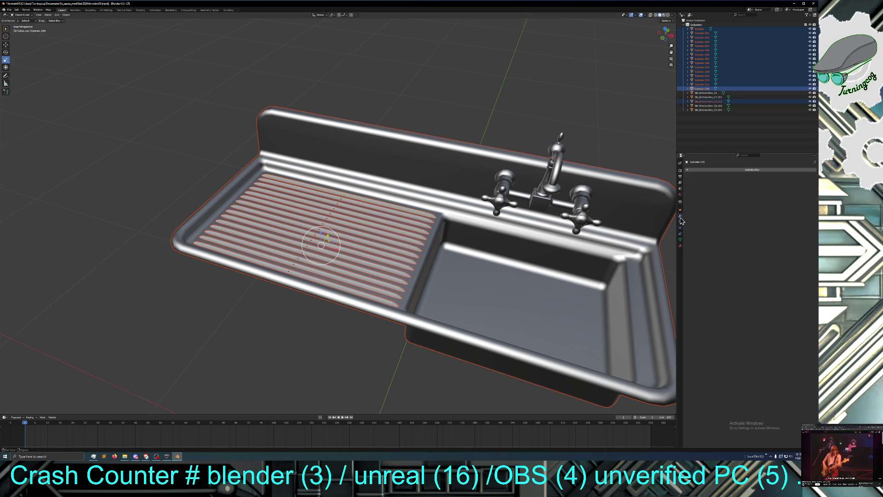
click(680, 245)
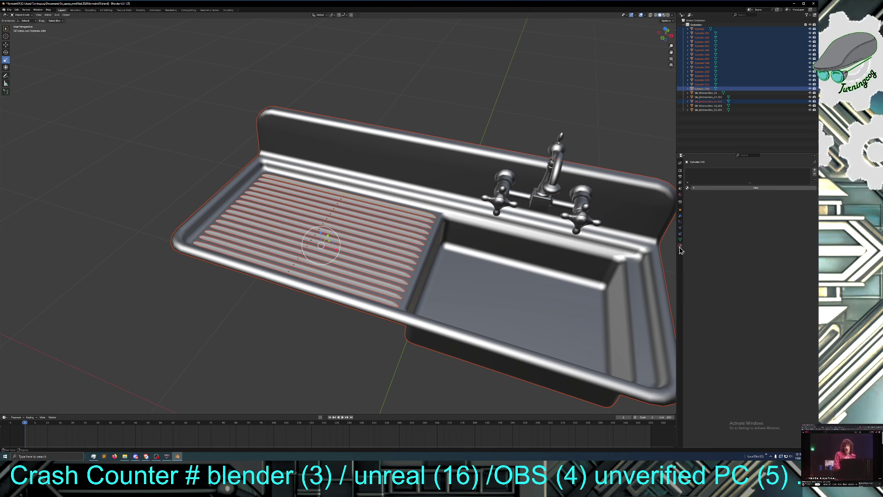
click(688, 188)
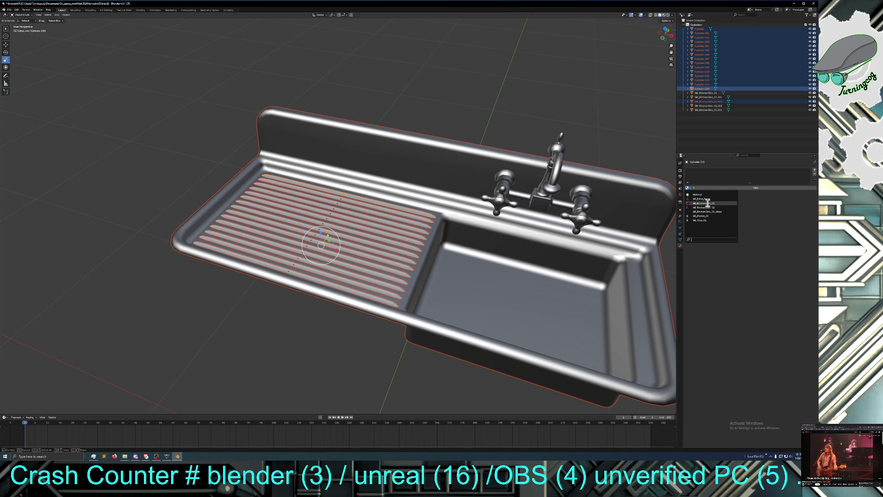
Step: Assign the kitchen-sink material to the ribs and join them with the sink into one object
click(704, 202)
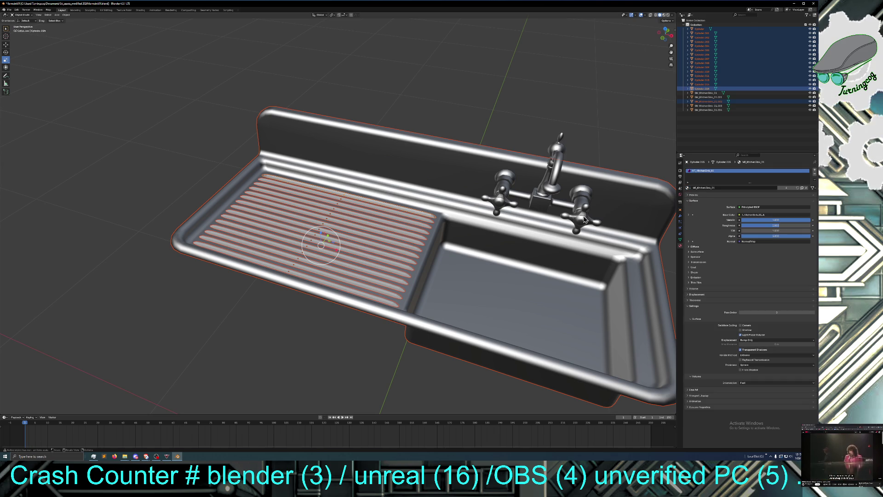
right_click(425, 168)
mouse_move(418, 224)
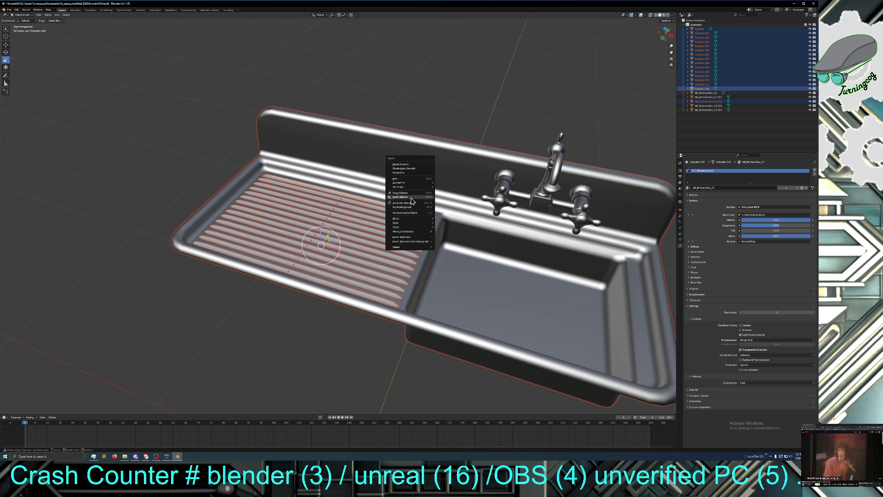
click(412, 181)
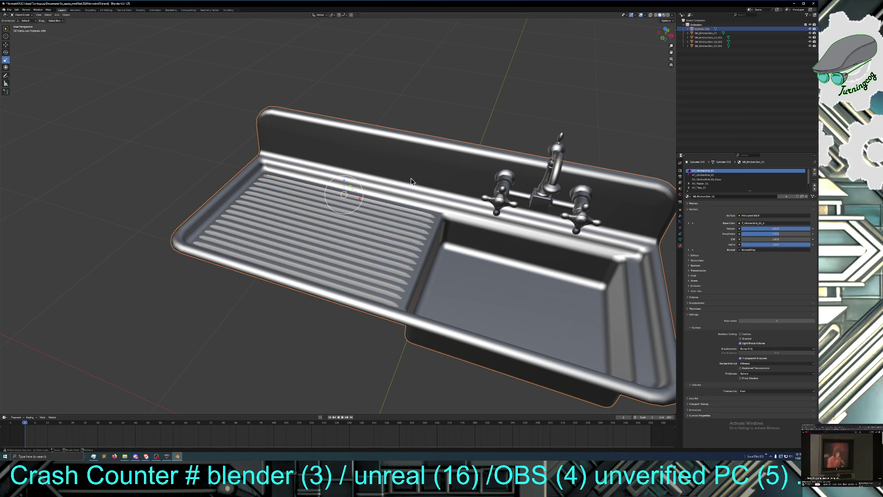
Step: Select the sink and expand Cylinder.015 in the outliner to inspect its contents
click(213, 148)
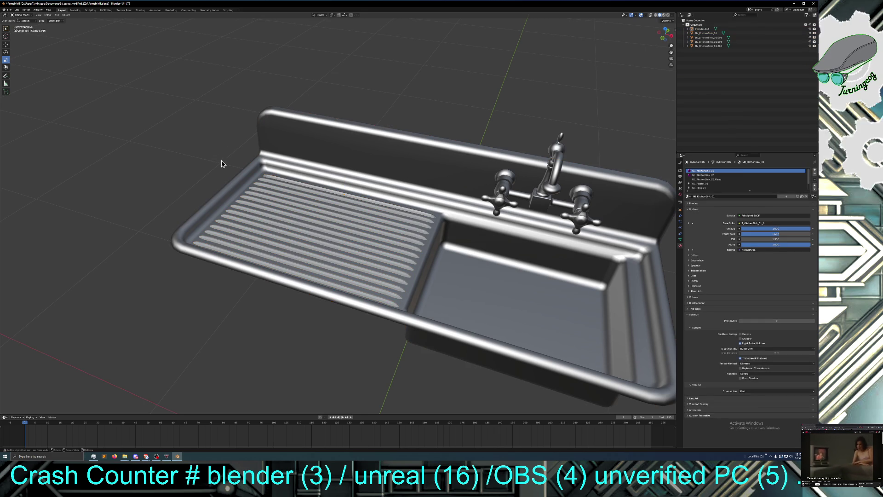
middle_drag(179, 193, 187, 202)
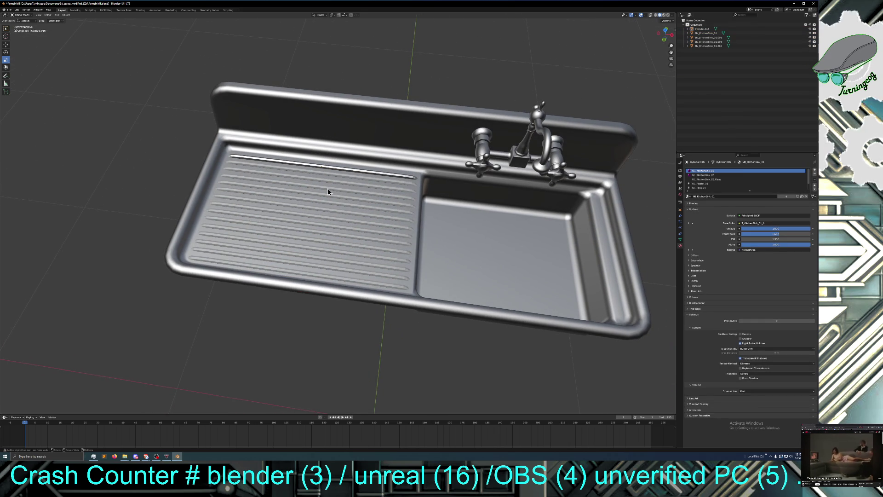
click(333, 173)
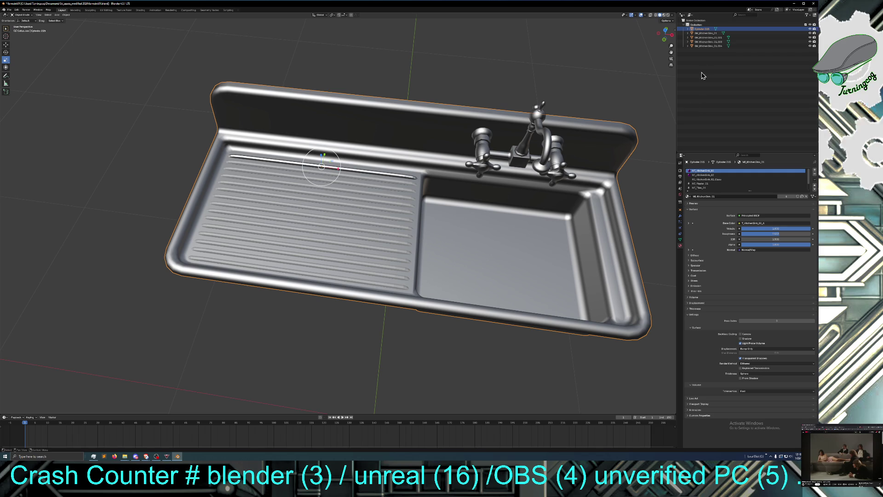
click(688, 29)
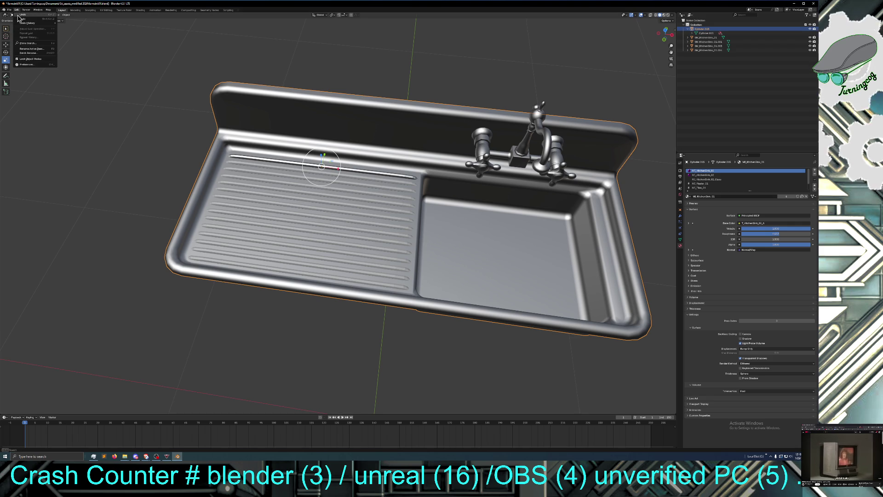
Step: Undo three times with Edit > Undo until the rib cylinders are separate again
click(16, 10)
click(36, 32)
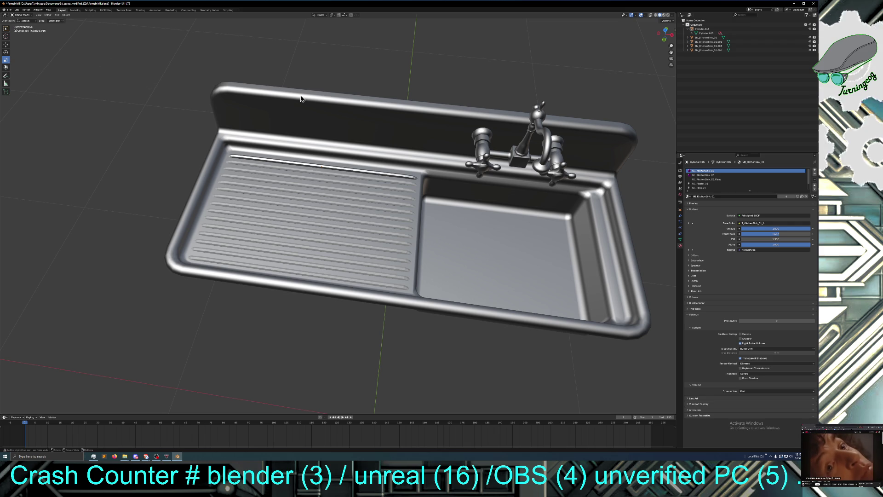
click(17, 10)
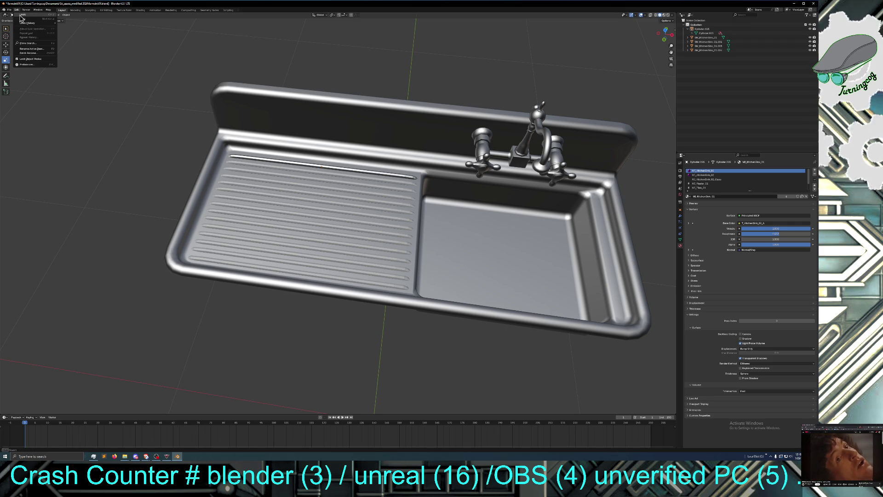
click(21, 17)
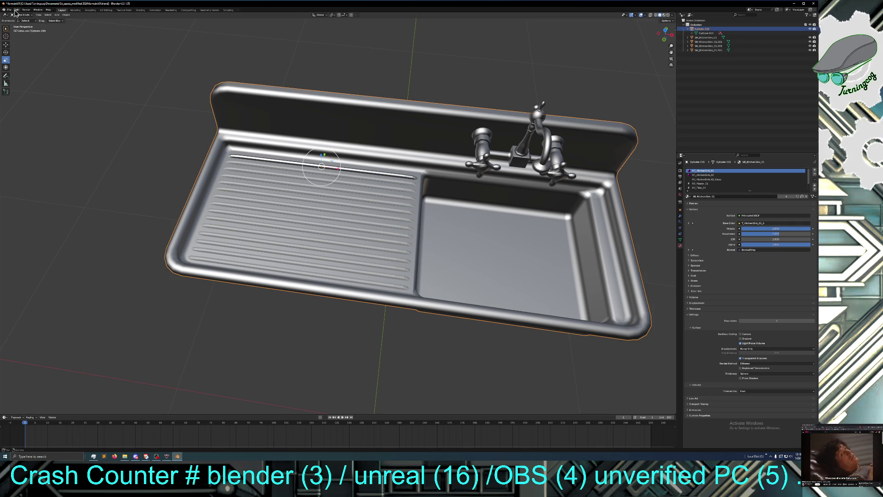
click(17, 10)
click(20, 17)
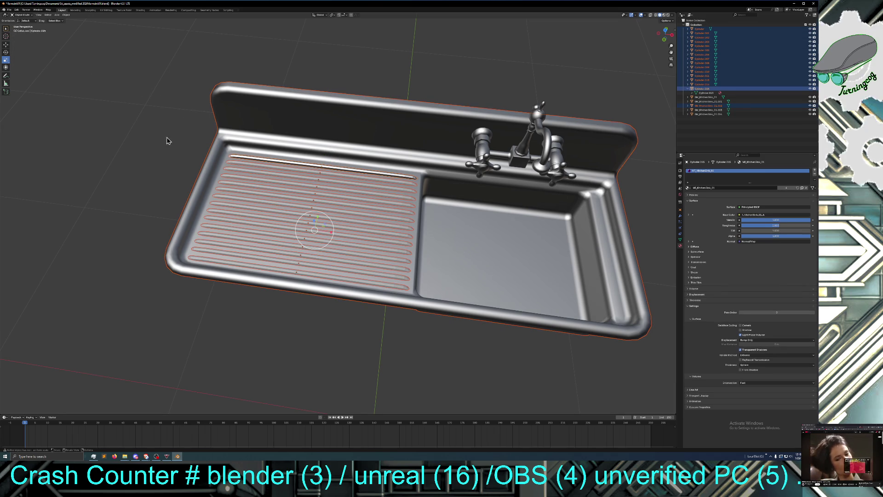
Step: Box-select the ribs and sink and join them into one object
click(146, 189)
drag(235, 318, 312, 167)
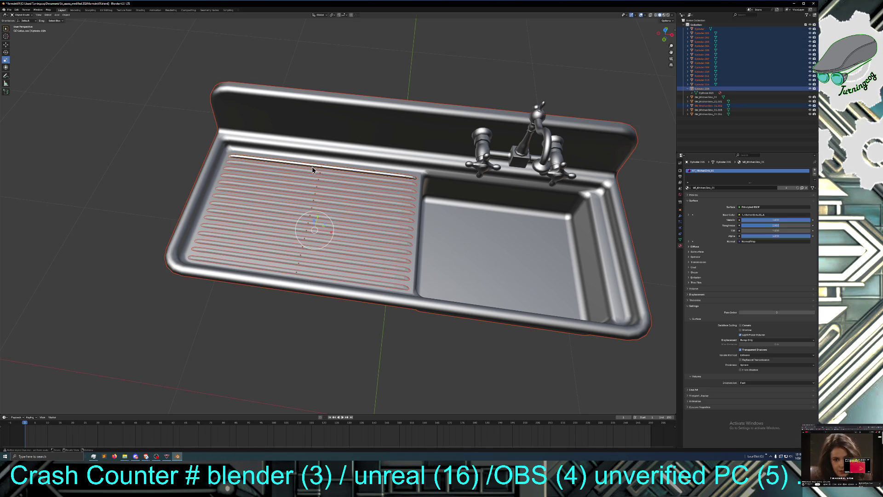
click(254, 327)
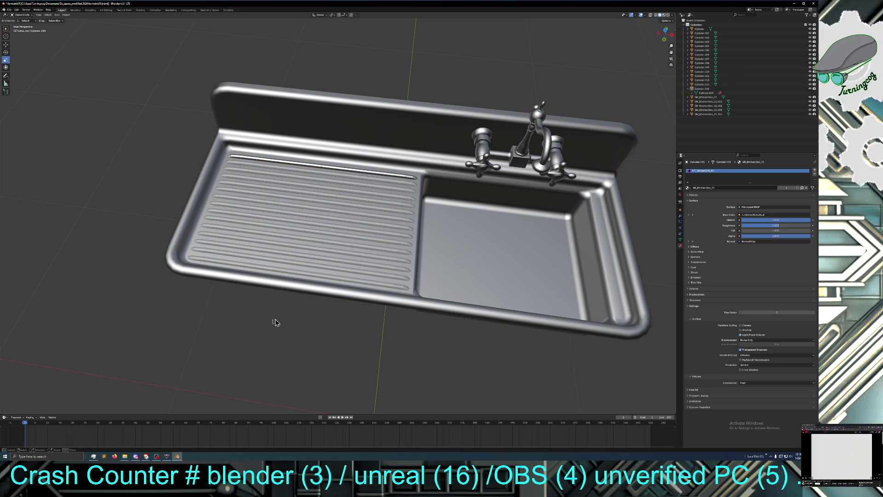
key(ctrl+z)
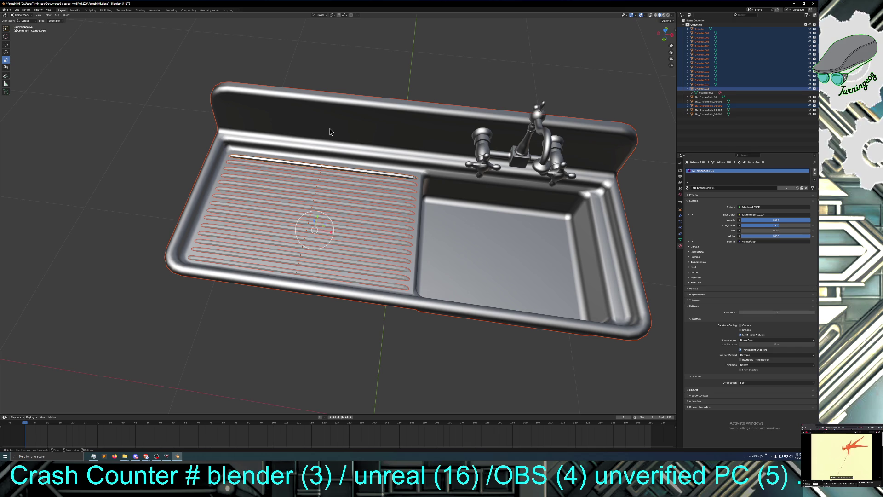
right_click(329, 132)
click(324, 134)
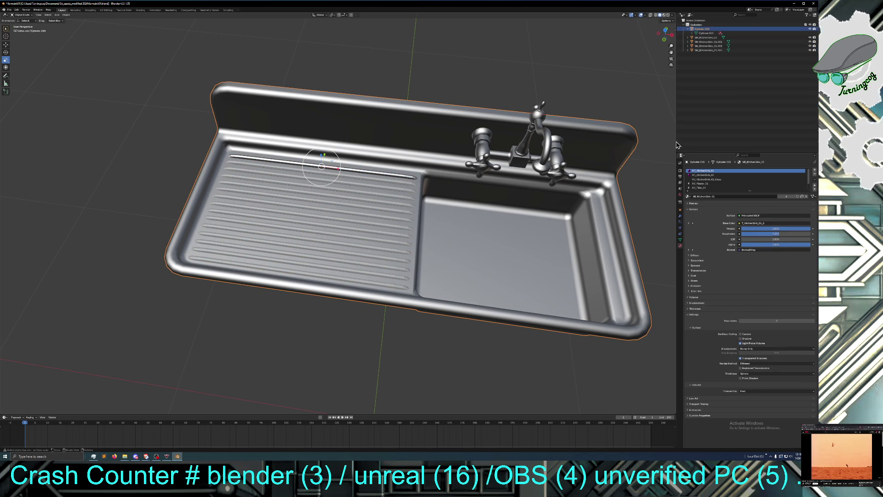
Step: Remove the glass, empty and other leftover material slots, keeping only the kitchen-sink material
click(710, 176)
scroll(709, 189, down, 2)
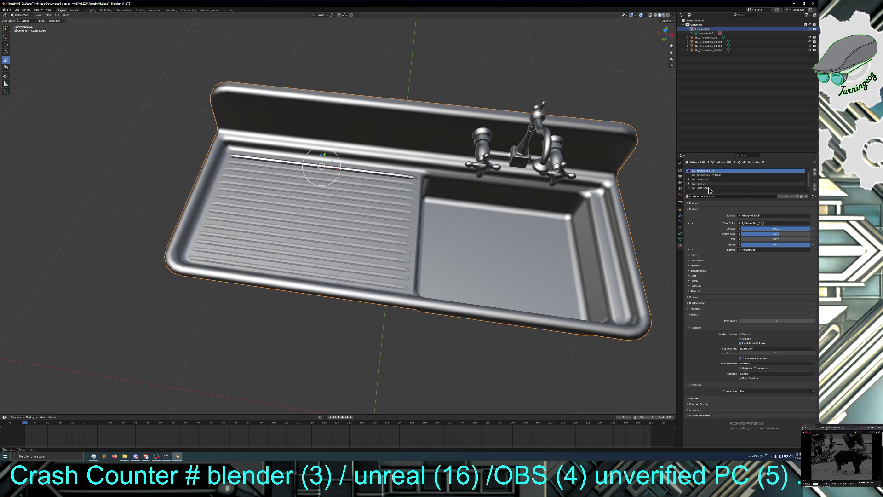
scroll(708, 188, up, 2)
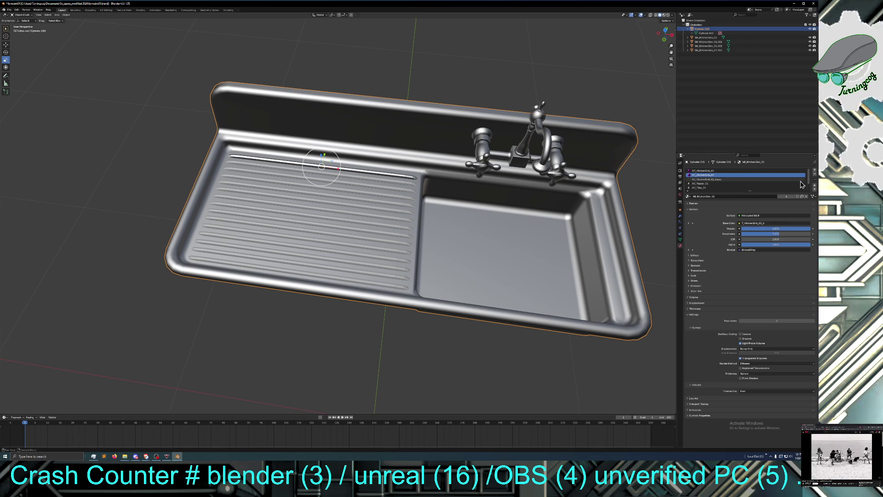
click(815, 173)
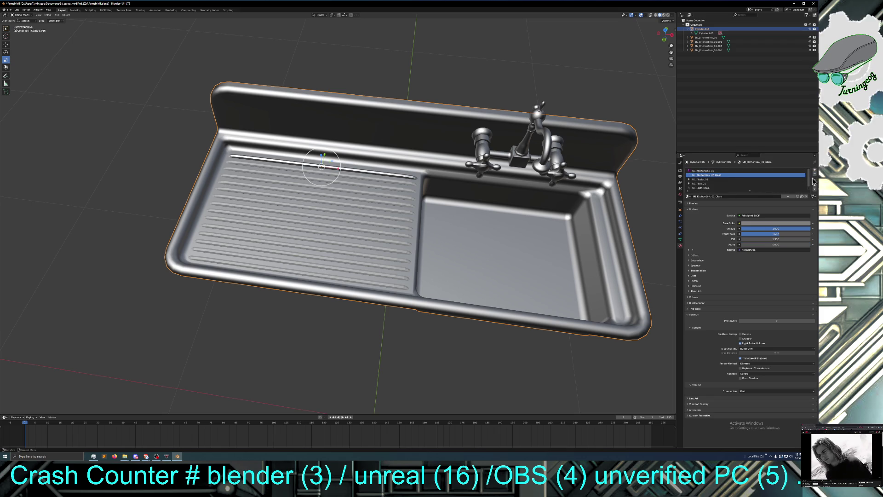
click(815, 176)
click(815, 176)
click(814, 176)
click(814, 176)
click(815, 176)
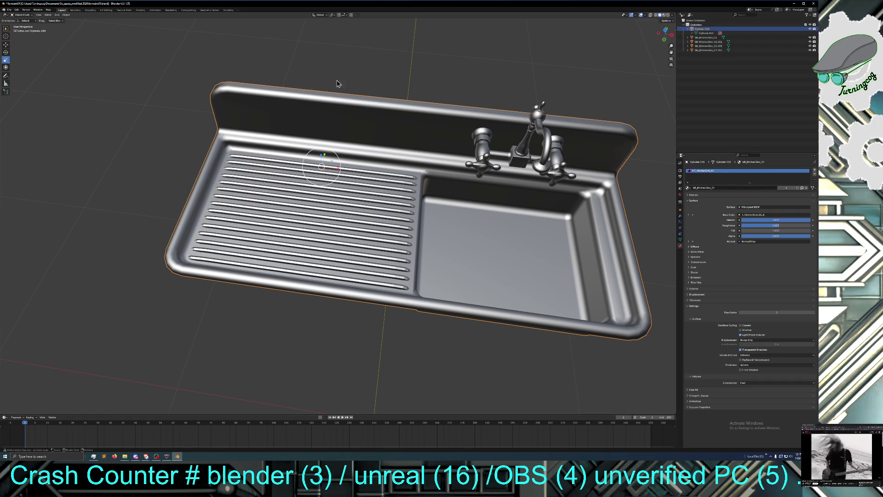
mouse_move(194, 103)
middle_down()
mouse_move(198, 89)
mouse_move(198, 111)
middle_up()
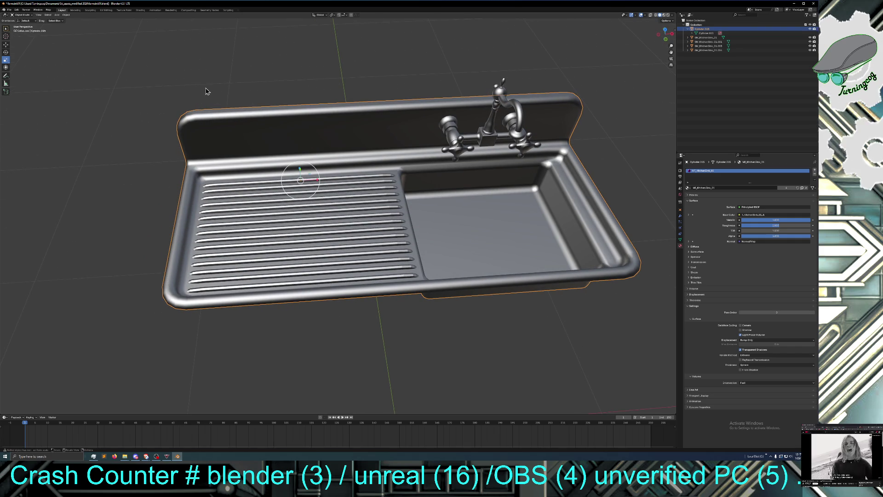
Step: Undo the sink-and-rib join, then select the sink body and the topmost drainboard rib (Cylinder.013)
mouse_move(230, 78)
mouse_down()
mouse_move(276, 322)
mouse_move(311, 390)
mouse_move(311, 307)
mouse_up()
right_click(252, 228)
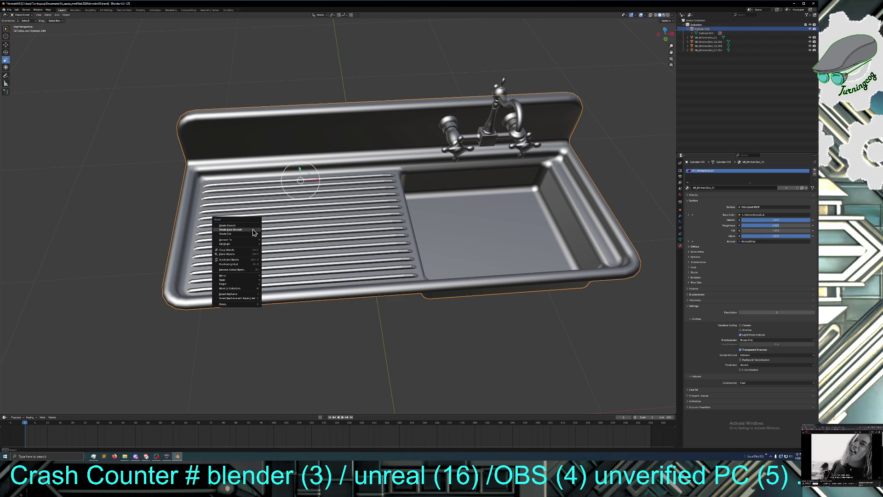
mouse_move(250, 245)
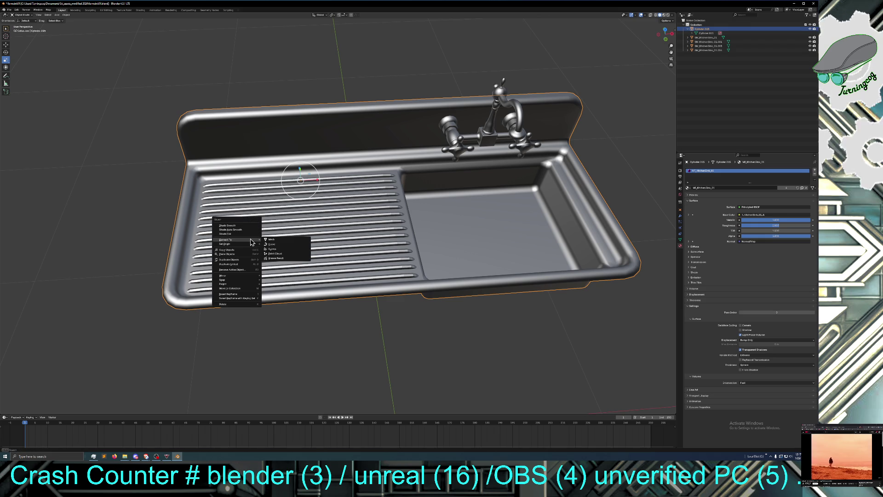
mouse_move(247, 282)
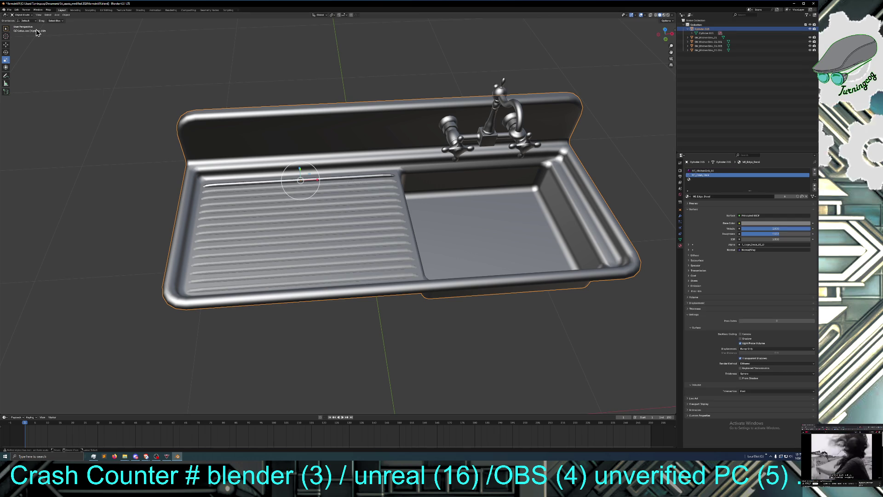
key(ctrl+z)
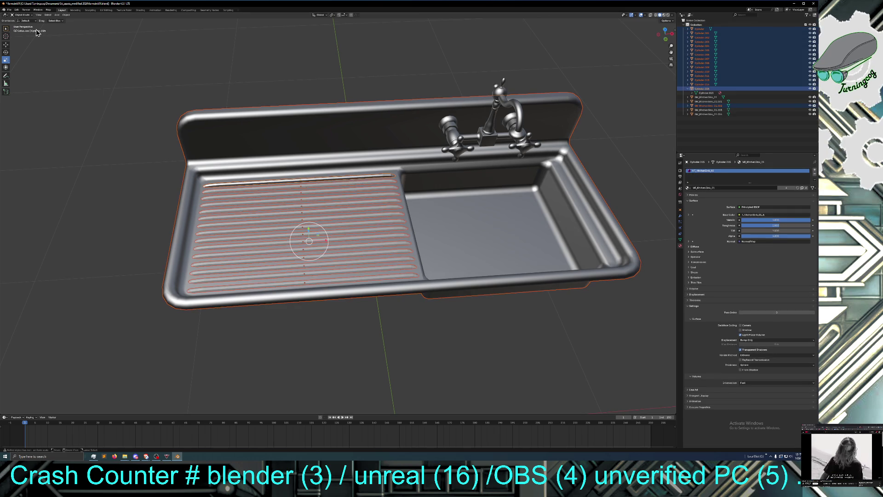
key(ctrl+z)
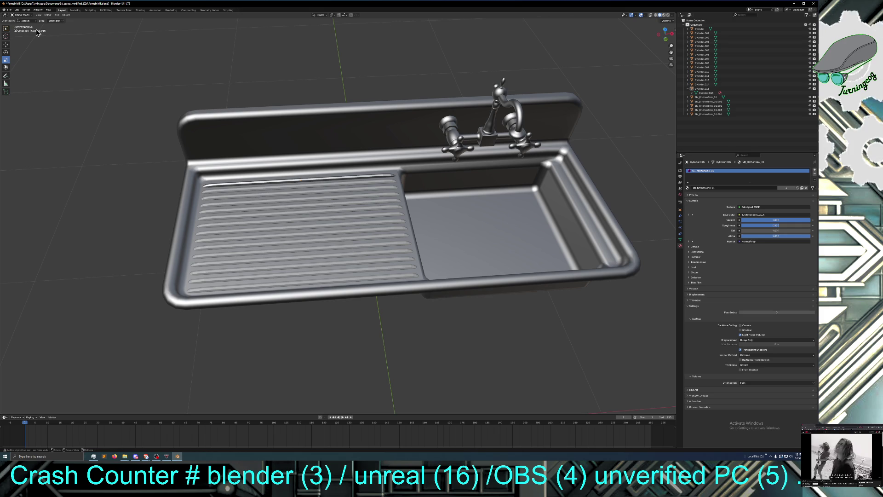
click(227, 137)
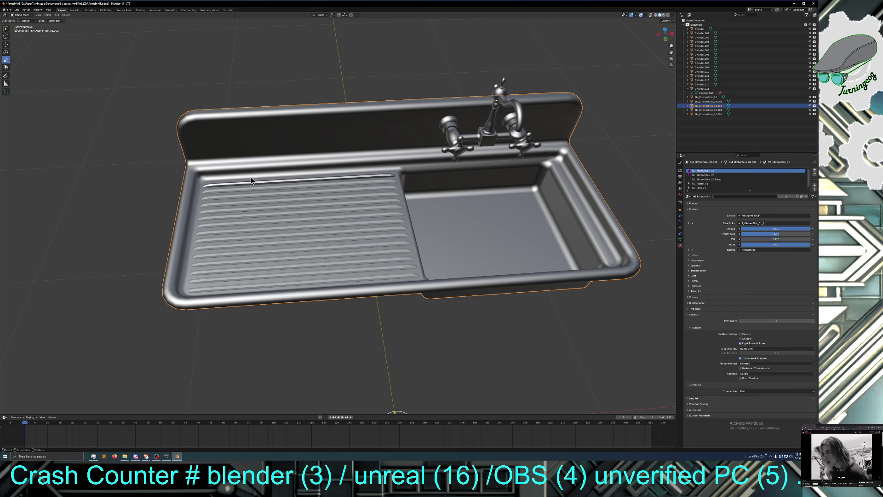
click(260, 188)
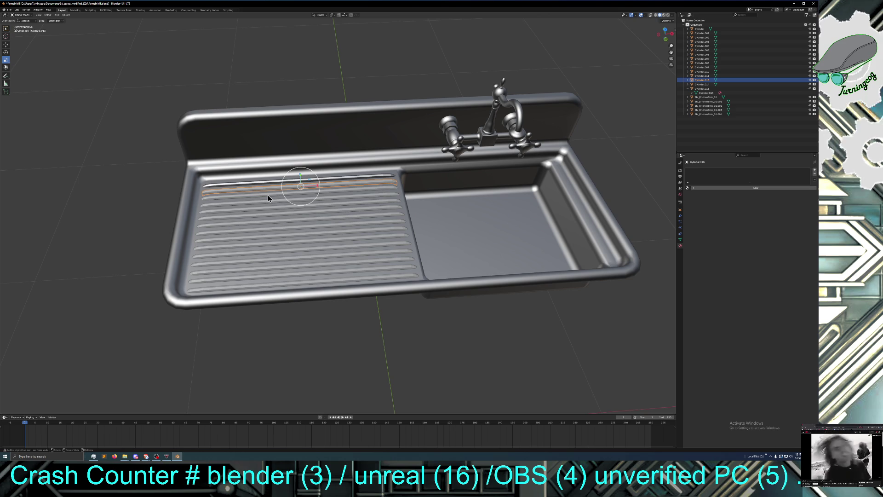
Step: Shift-click the remaining thirteen drainboard rib cylinders to add them to the selection
shift+click(269, 196)
shift+click(272, 203)
shift+click(277, 208)
shift+click(278, 214)
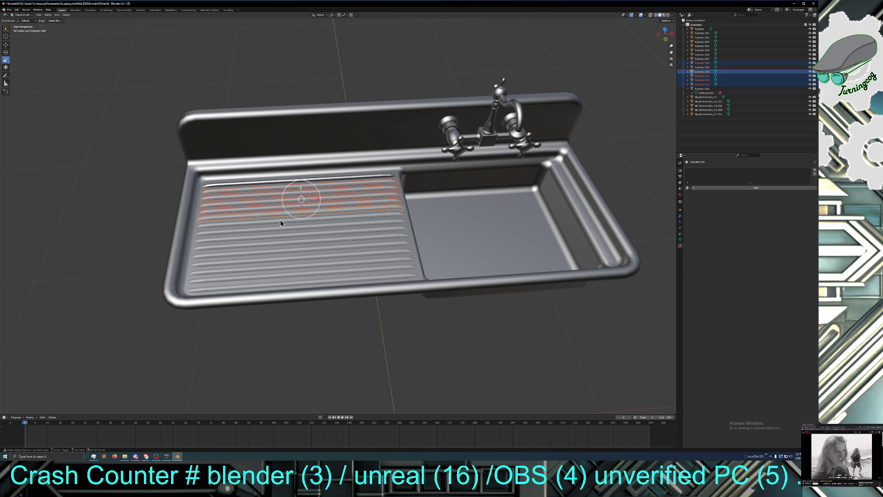
shift+click(280, 221)
shift+click(286, 229)
shift+click(291, 235)
shift+click(295, 244)
shift+click(295, 253)
shift+click(299, 264)
shift+click(302, 272)
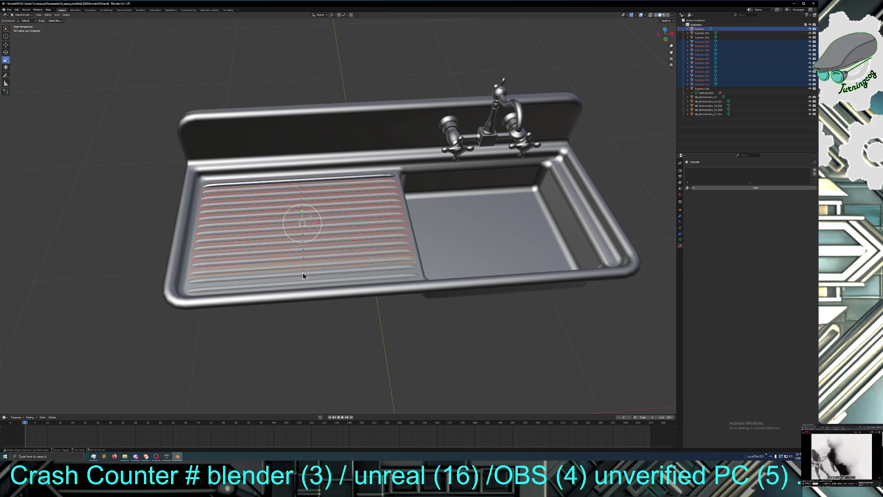
shift+click(310, 280)
shift+click(311, 283)
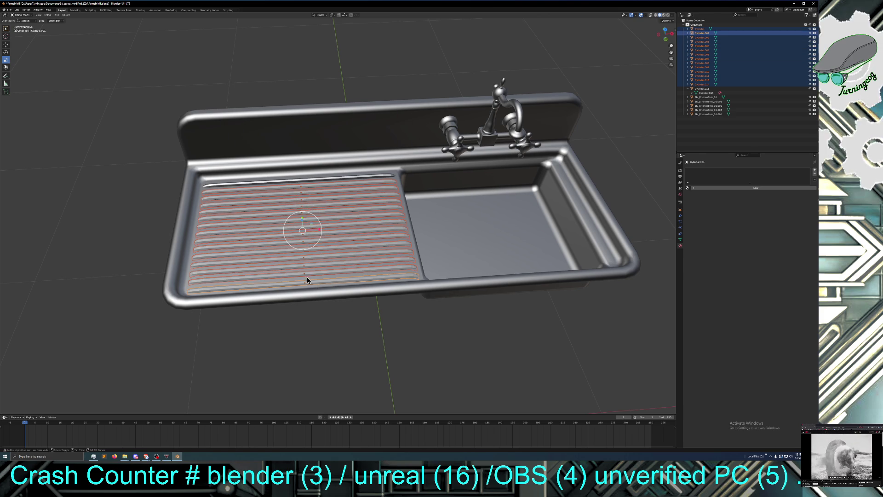
mouse_move(299, 310)
middle_down()
mouse_move(257, 322)
mouse_move(258, 296)
middle_up()
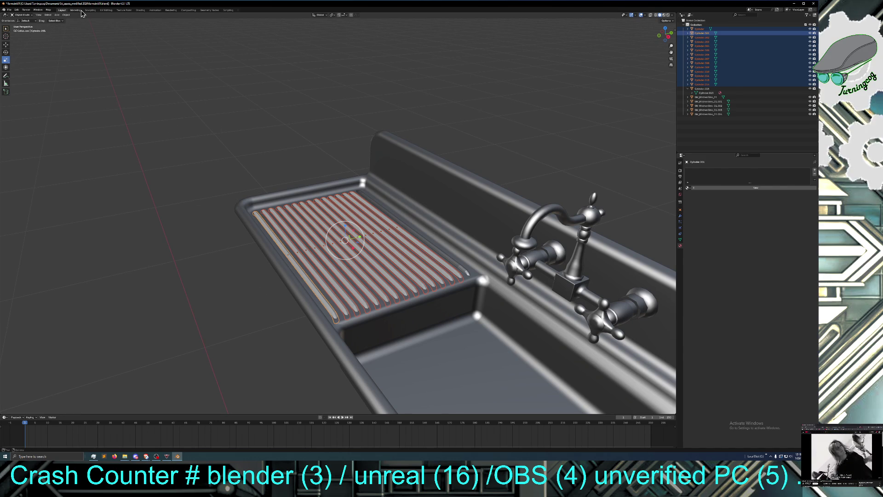
Step: Switch the selected ribs from Object Mode into Edit Mode
click(66, 15)
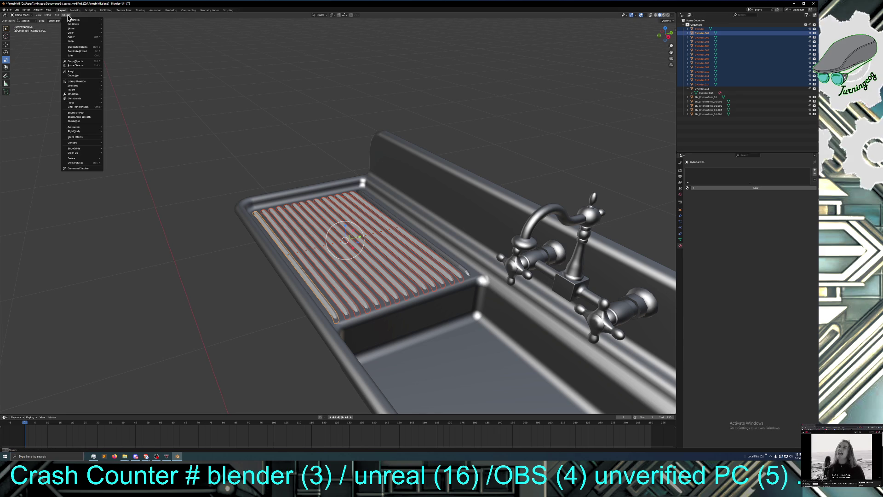
mouse_move(80, 21)
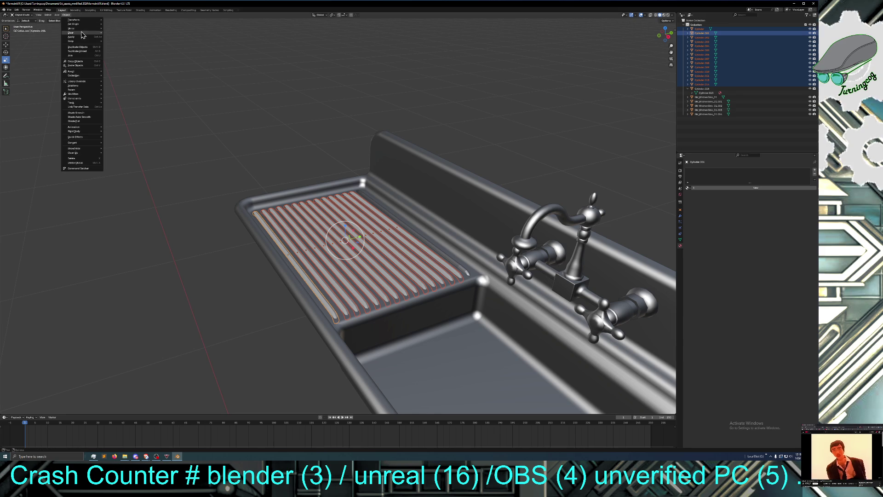
mouse_move(87, 75)
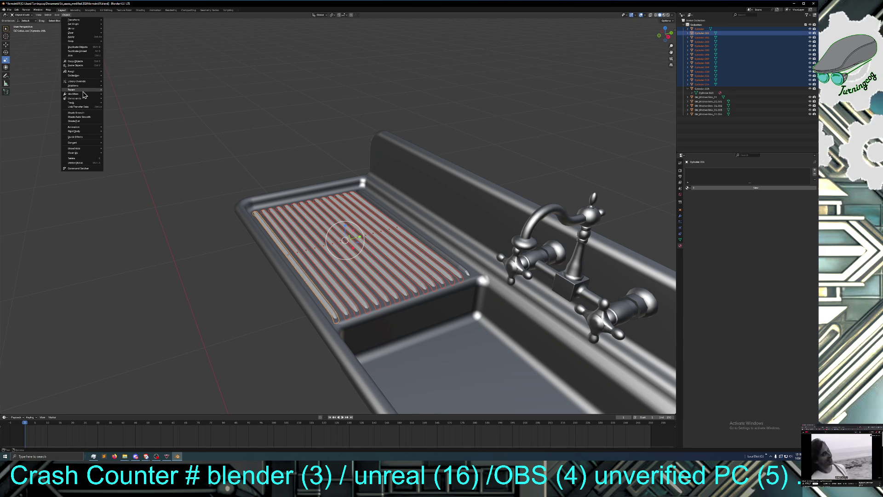
click(56, 17)
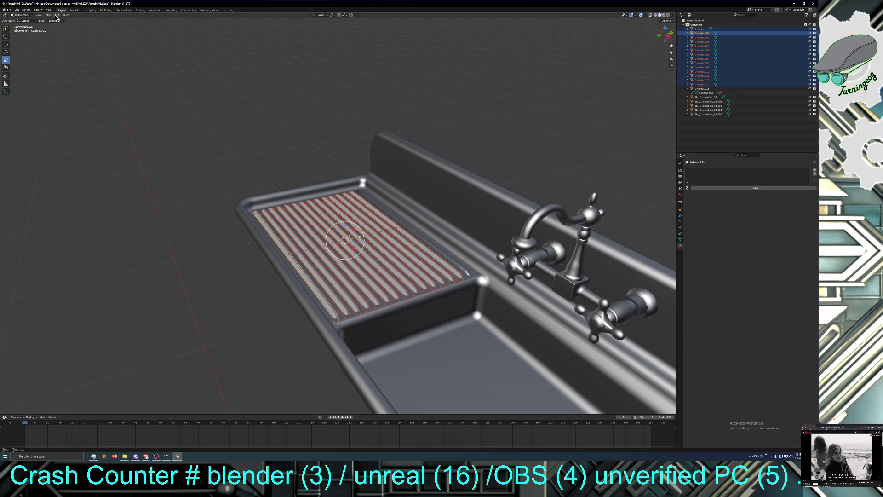
click(66, 15)
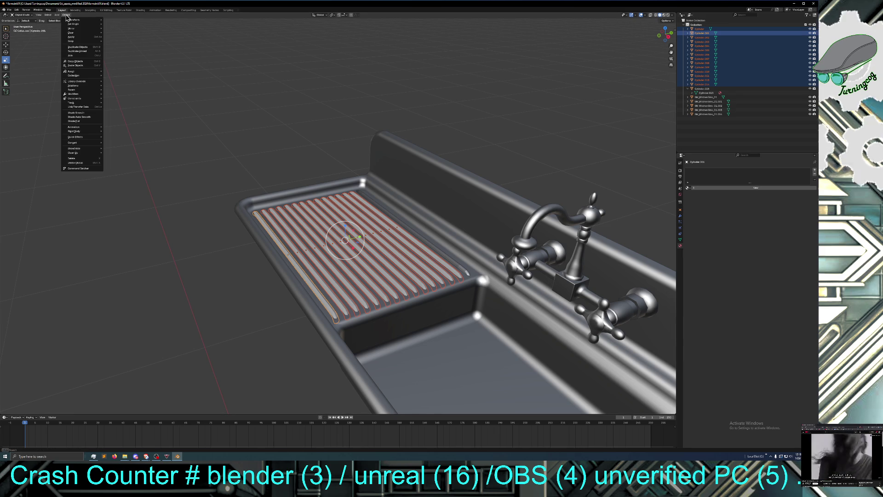
click(28, 26)
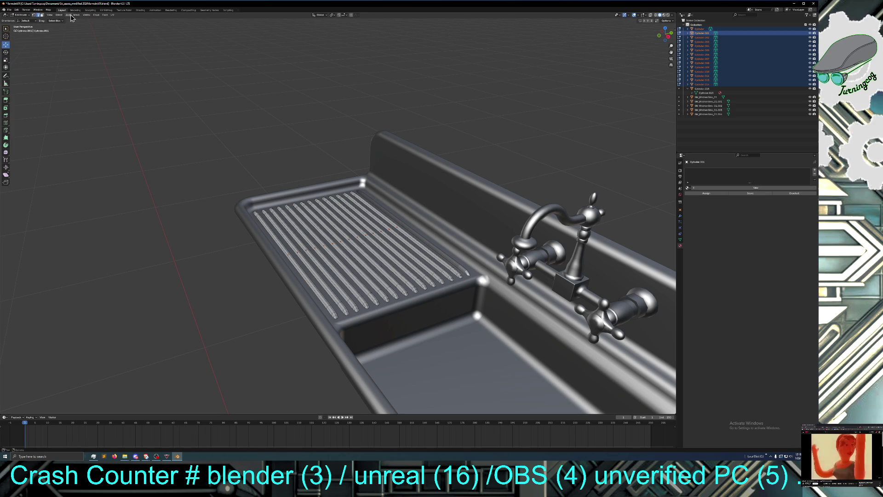
Step: Shade the rib faces smooth with Mesh > Shading > Smooth Faces
click(76, 15)
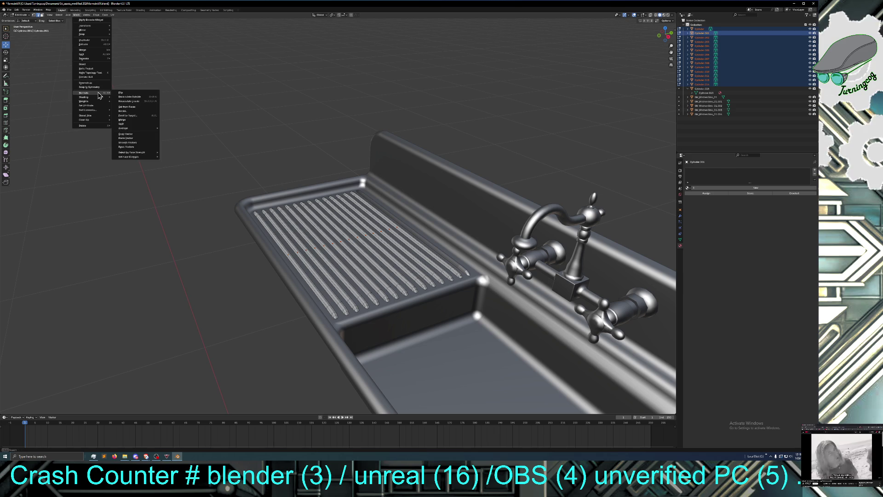
mouse_move(110, 98)
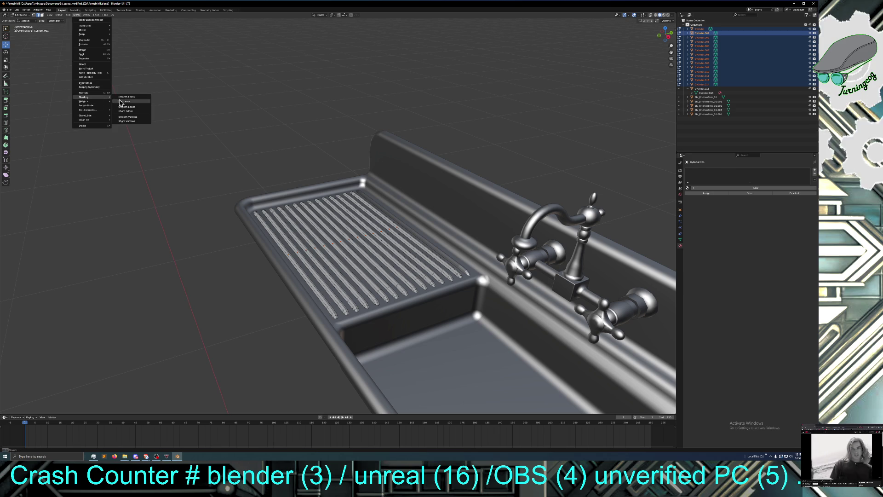
click(120, 98)
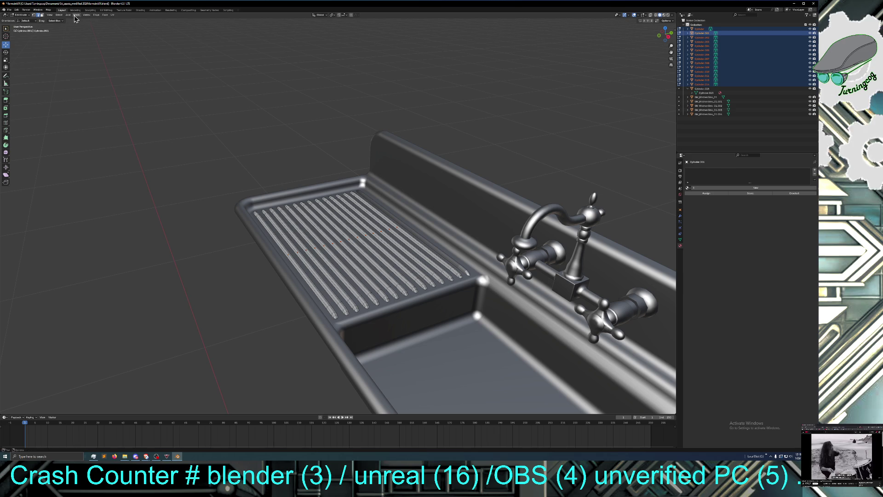
Step: Select all of the ribs' geometry with Select > All
mouse_move(253, 302)
mouse_down()
mouse_move(480, 224)
mouse_move(468, 228)
mouse_up()
click(206, 109)
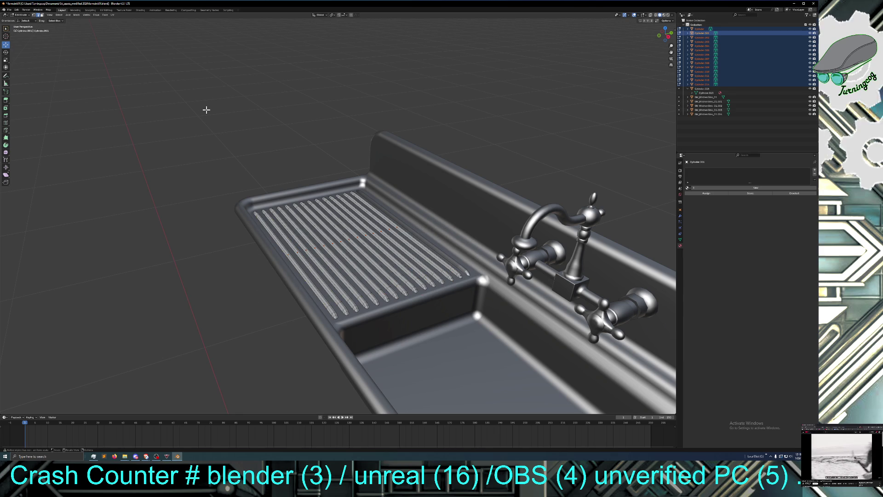
click(59, 15)
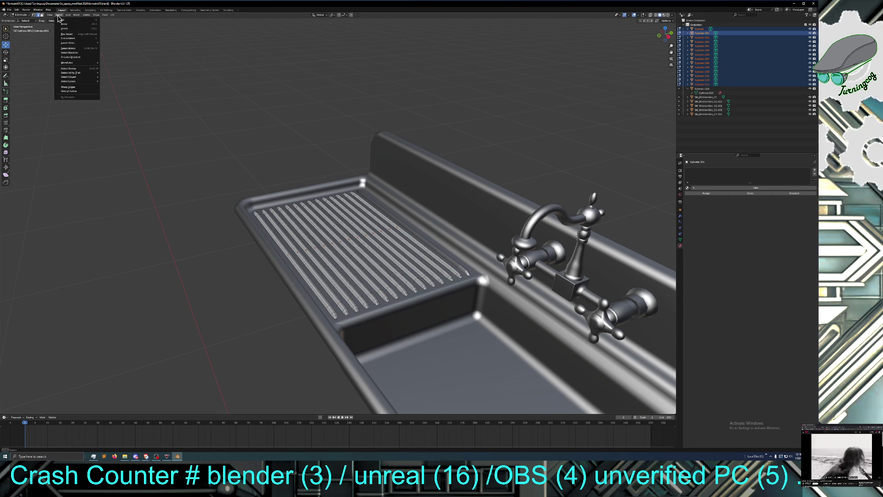
click(65, 21)
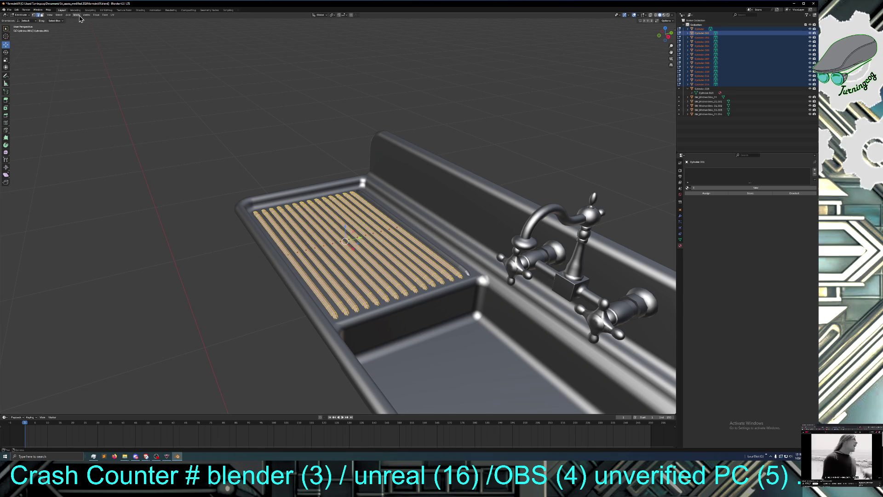
click(77, 16)
mouse_move(89, 55)
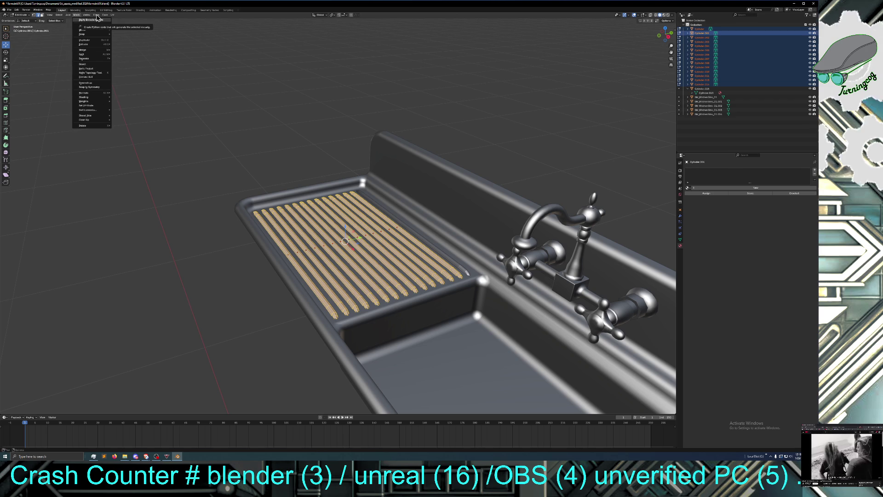
mouse_move(105, 15)
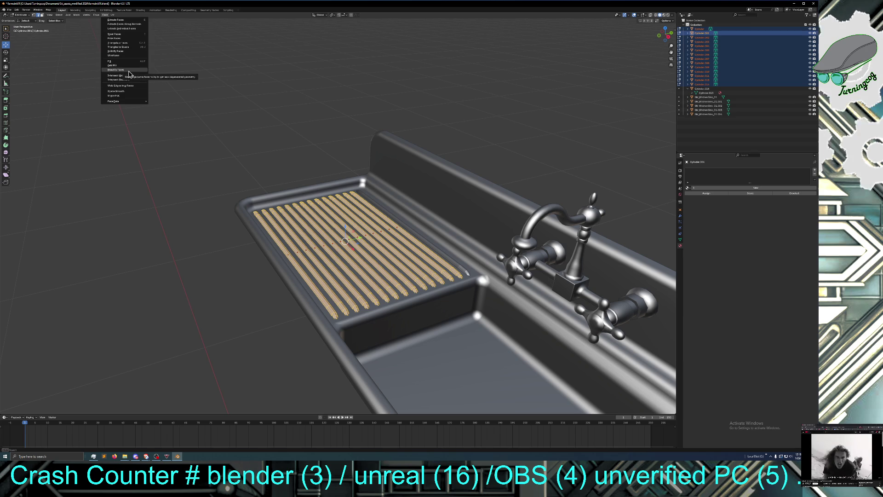
Step: Subdivide all selected rib faces from the Face context menu, then deselect the geometry
click(117, 51)
key(ctrl+e)
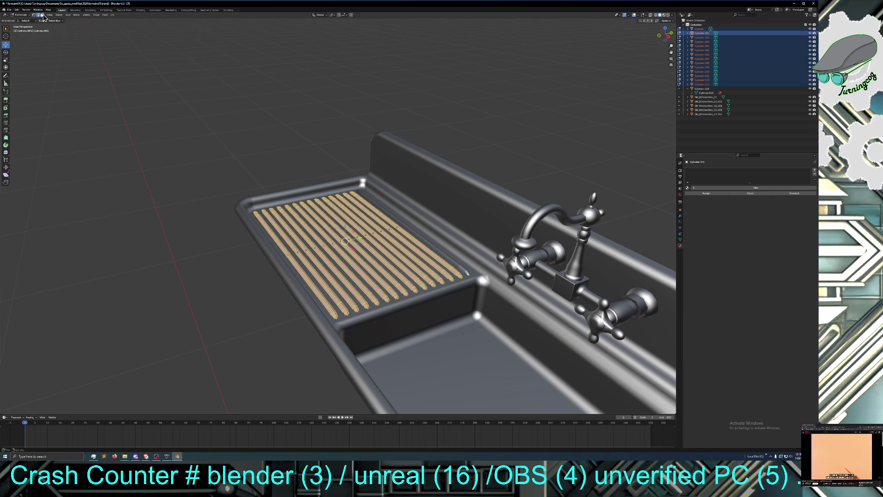
right_click(275, 236)
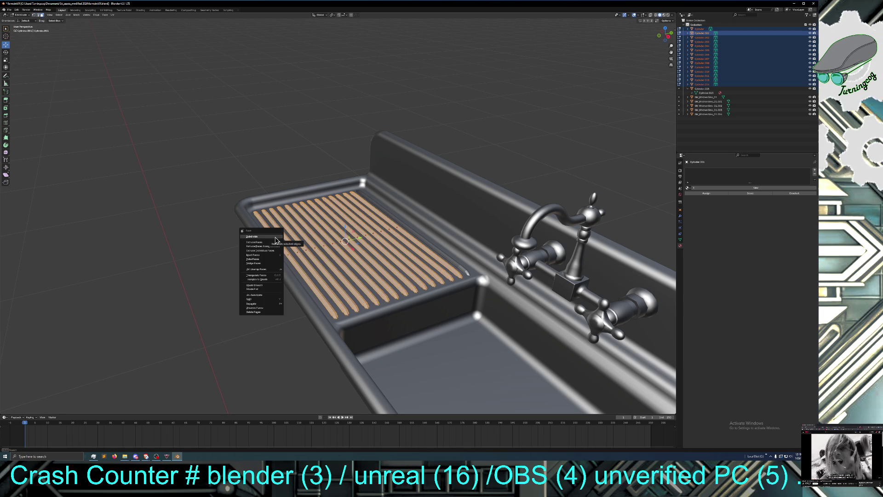
click(275, 237)
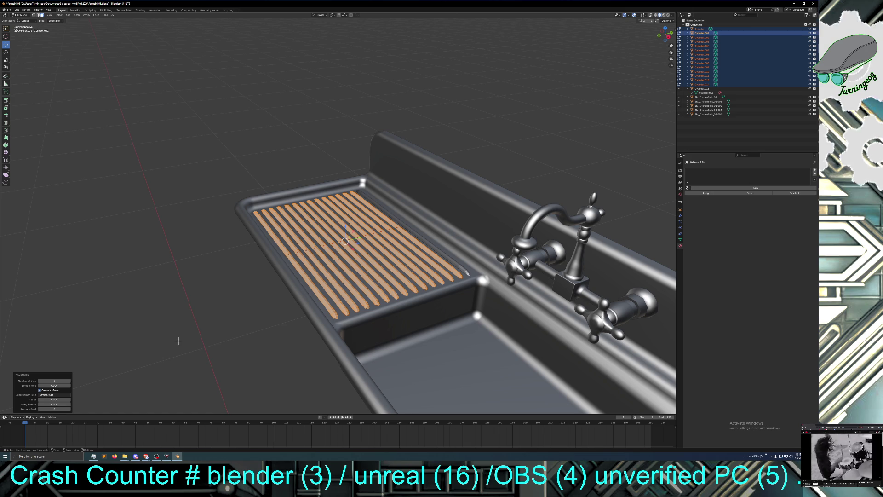
click(182, 340)
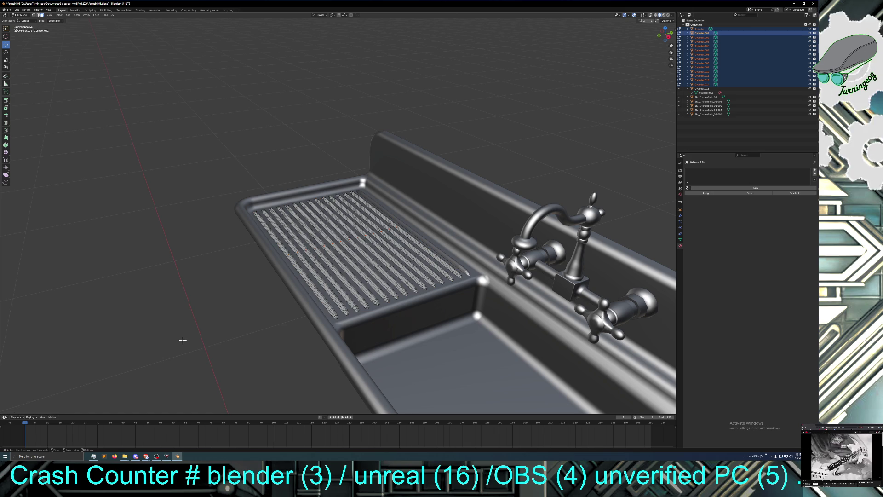
Step: Orbit to a higher frontal view and zoom in on the drainboard's parallel tapered rib rods
mouse_move(204, 312)
middle_down()
mouse_move(223, 365)
mouse_move(233, 306)
mouse_move(206, 316)
middle_up()
scroll(336, 322, up, 4)
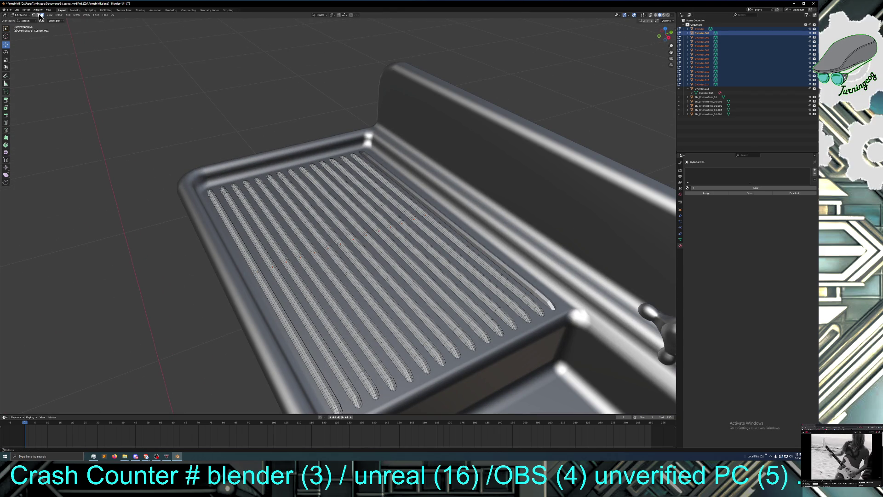
middle_drag(339, 405, 355, 388)
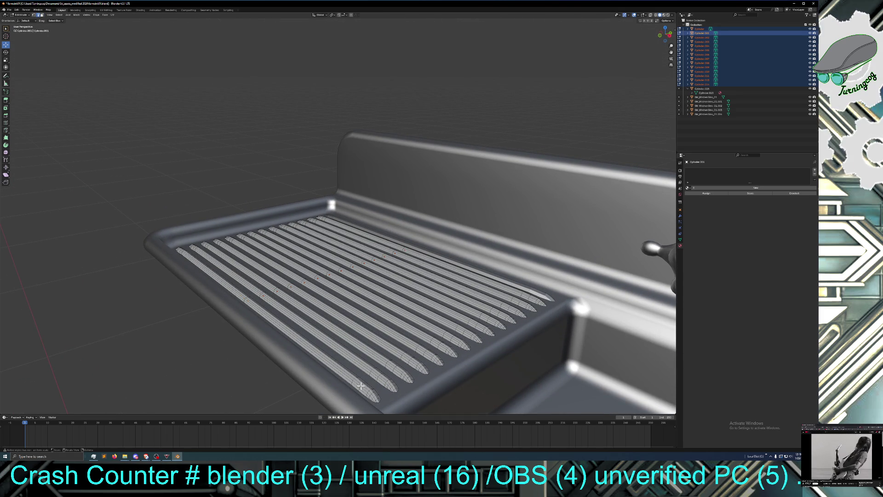
Step: Select the tip end loops of the first ribs, dropping two mistaken lengthwise loops
alt+click(361, 386)
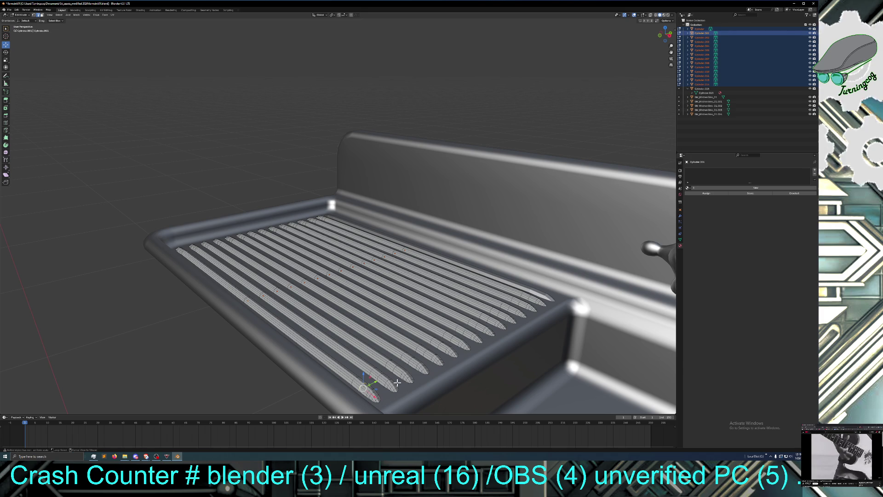
alt+shift+click(378, 377)
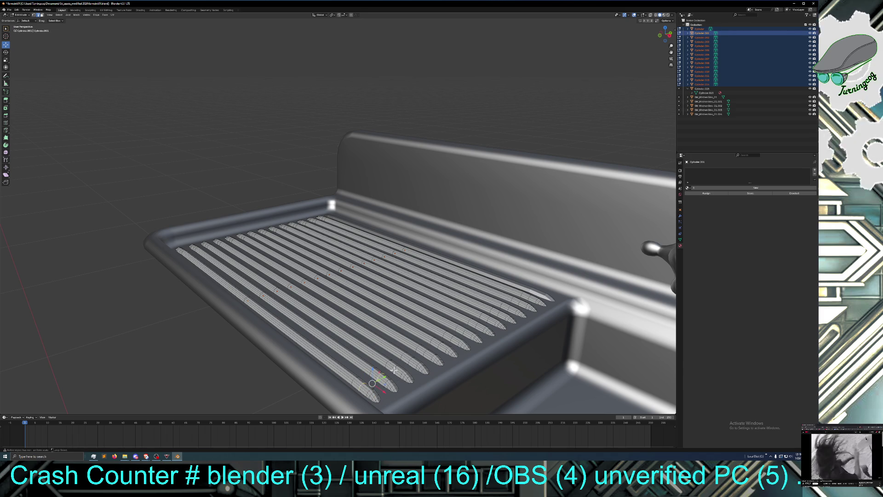
alt+shift+click(393, 370)
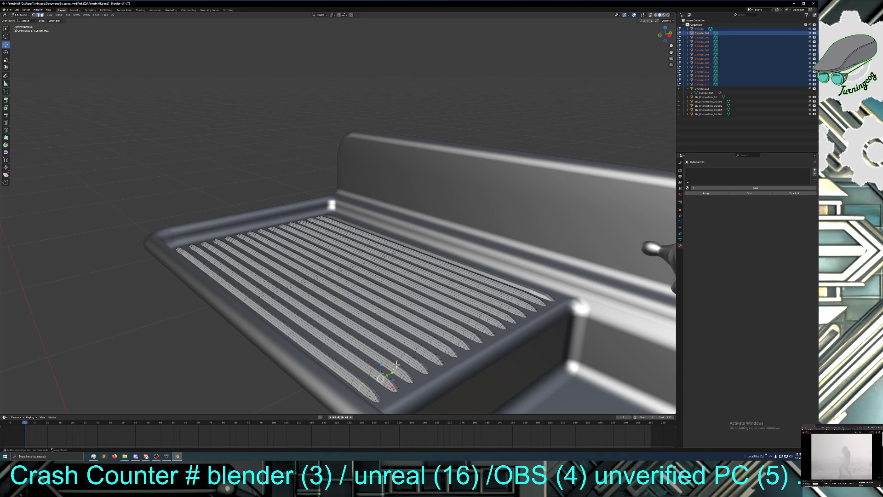
alt+shift+click(408, 361)
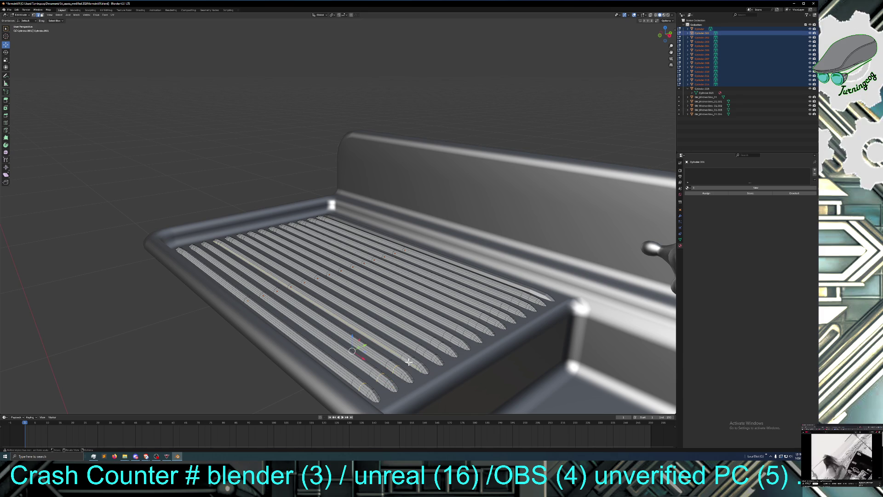
alt+shift+click(409, 363)
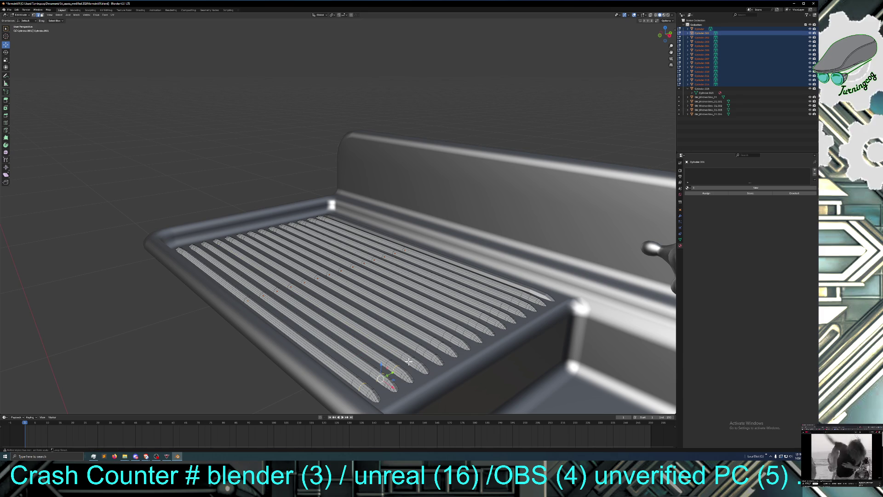
alt+shift+click(409, 361)
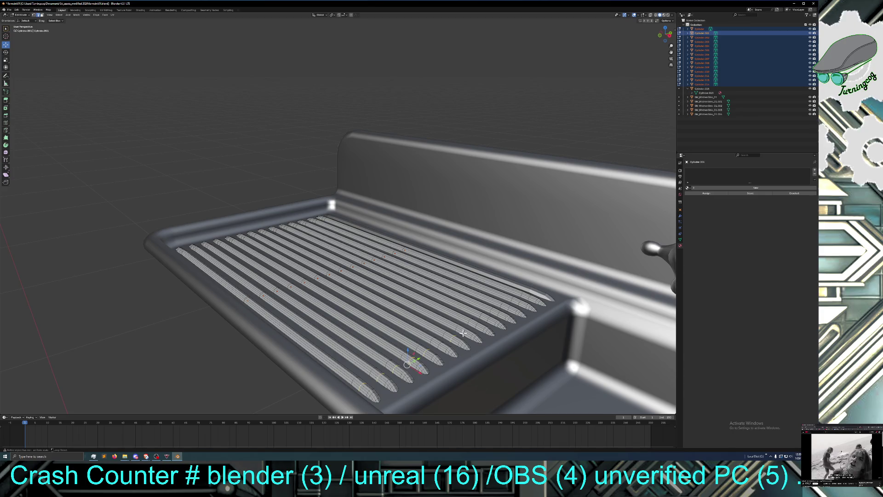
alt+shift+click(462, 332)
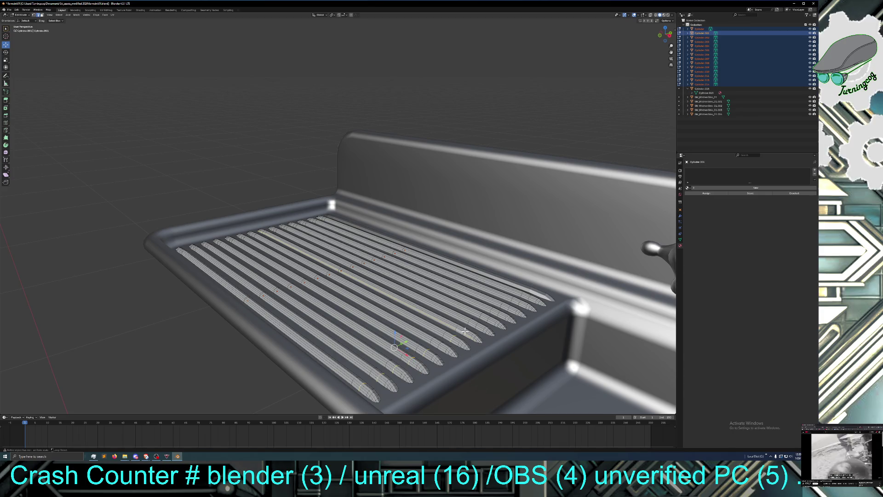
alt+shift+click(464, 331)
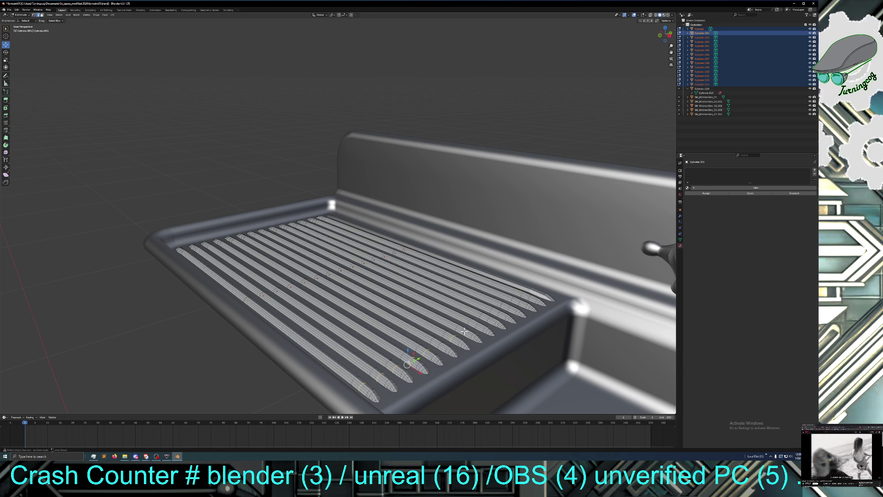
alt+shift+click(465, 331)
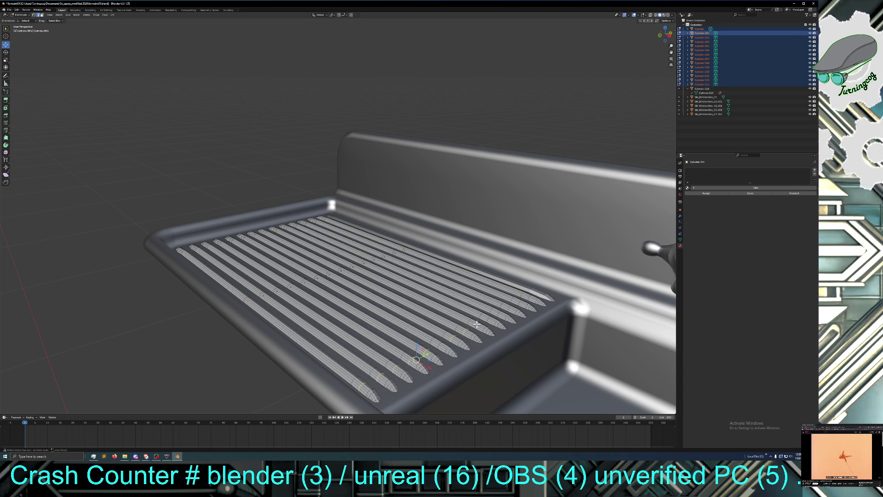
Step: Add the remaining ribs' tip end loops to the selection, fixing one stray lengthwise loop
alt+shift+click(476, 324)
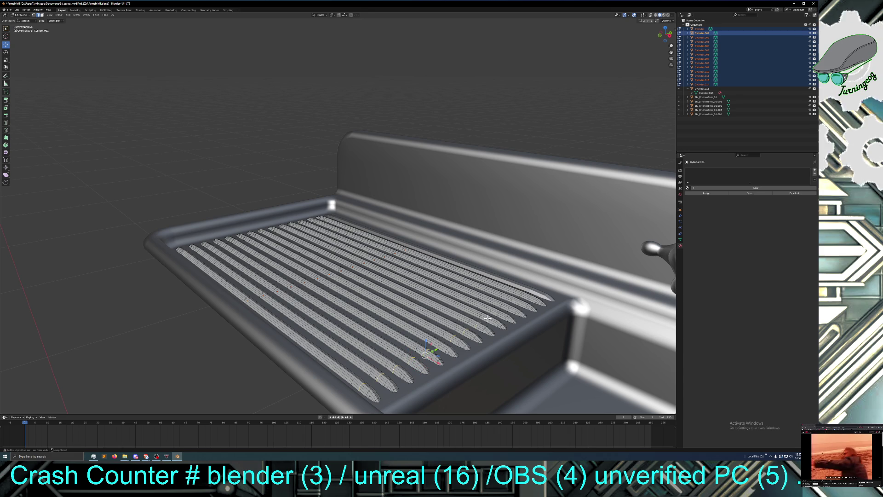
alt+shift+click(488, 318)
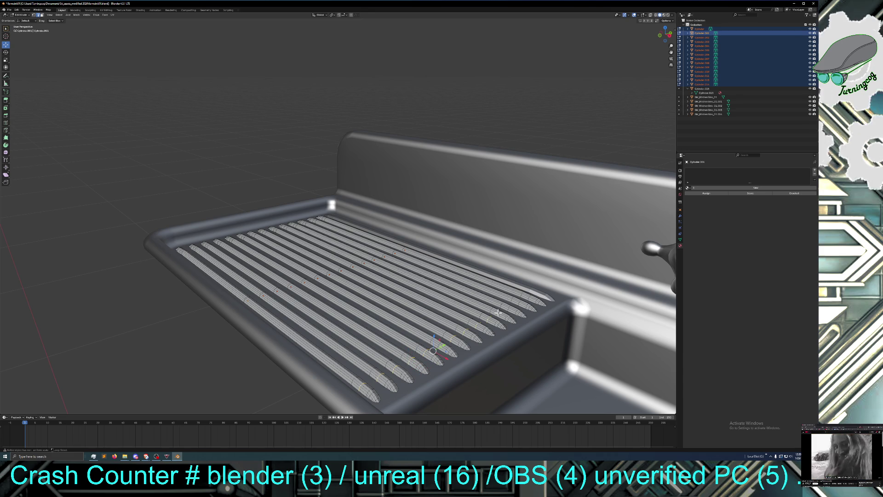
alt+shift+click(499, 313)
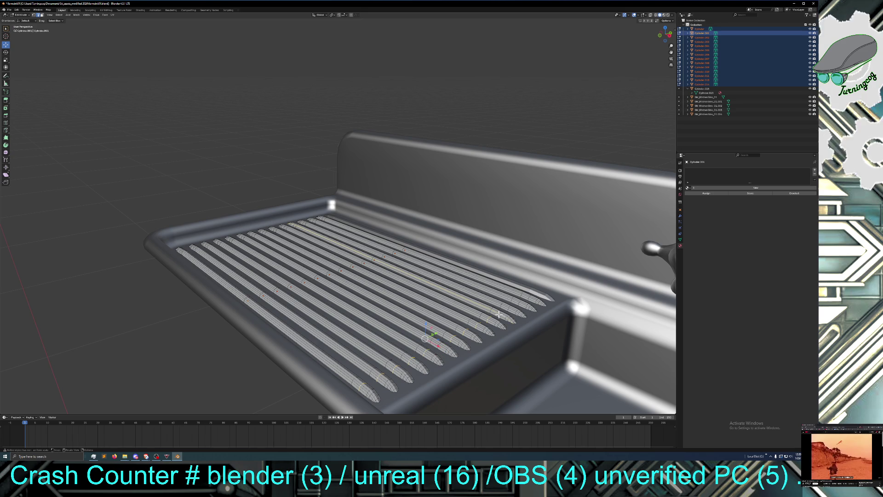
alt+shift+click(499, 314)
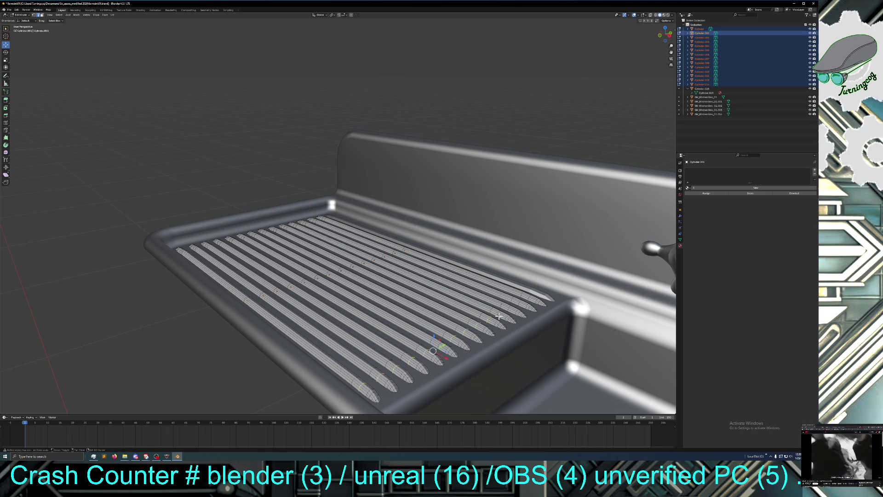
alt+shift+click(497, 314)
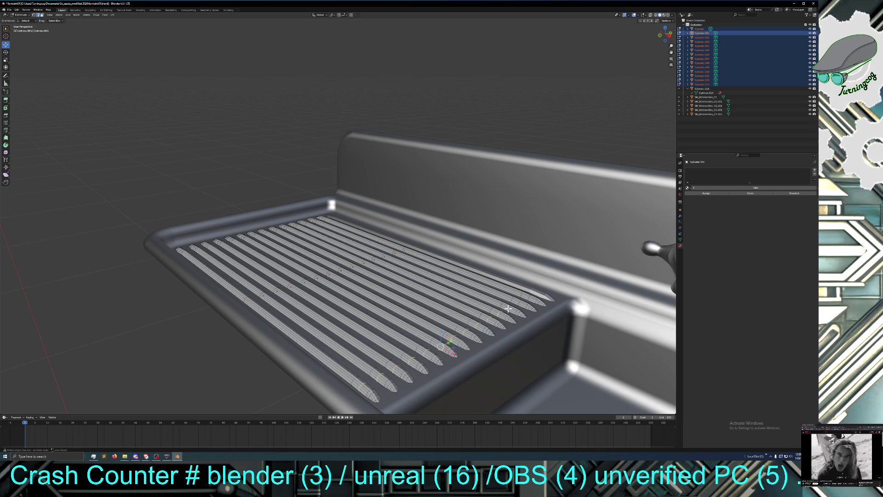
alt+shift+click(510, 309)
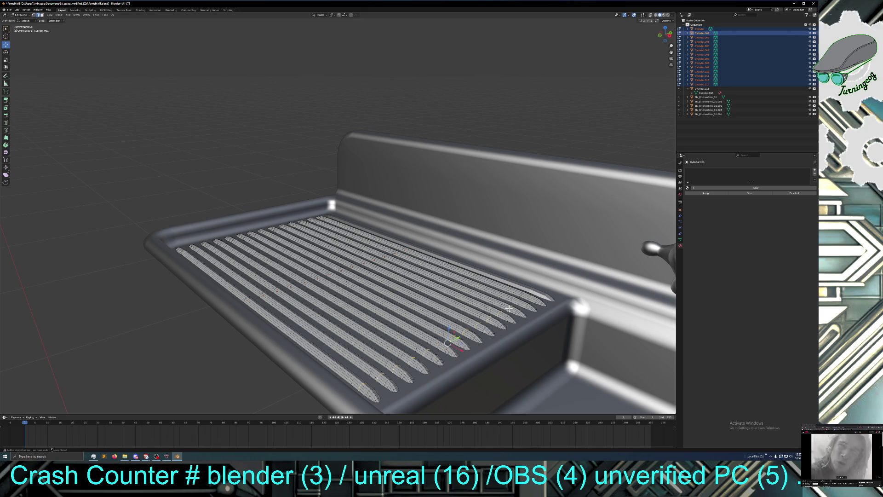
alt+shift+click(519, 303)
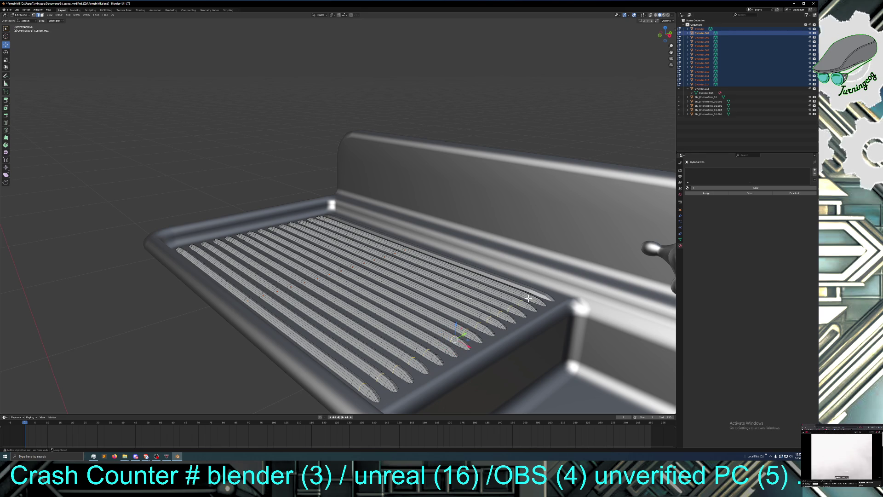
alt+shift+click(528, 299)
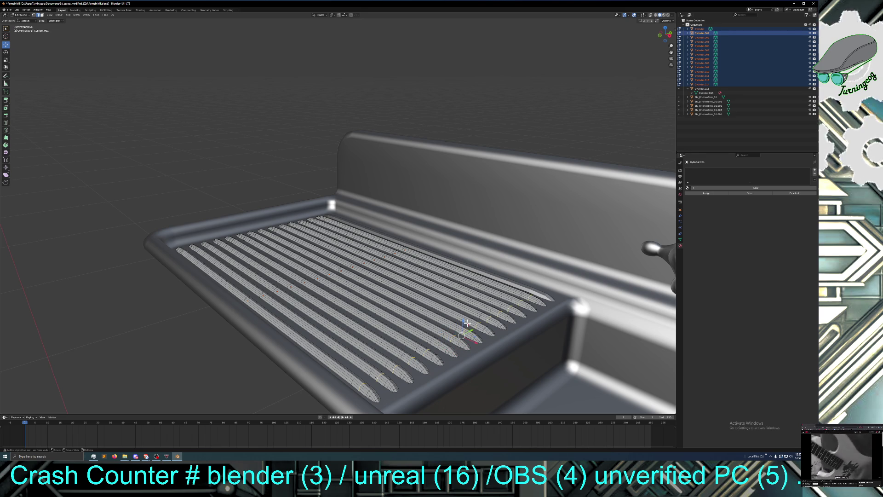
Step: Lower the selected rib end loops along Z and check the tips from the front
key(g)
key(z)
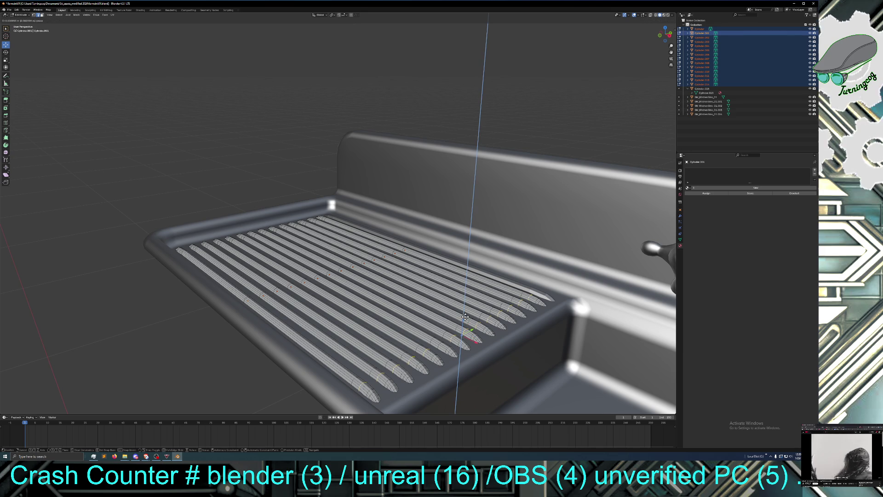
click(465, 317)
mouse_move(407, 340)
middle_down()
mouse_move(360, 341)
mouse_move(459, 310)
middle_up()
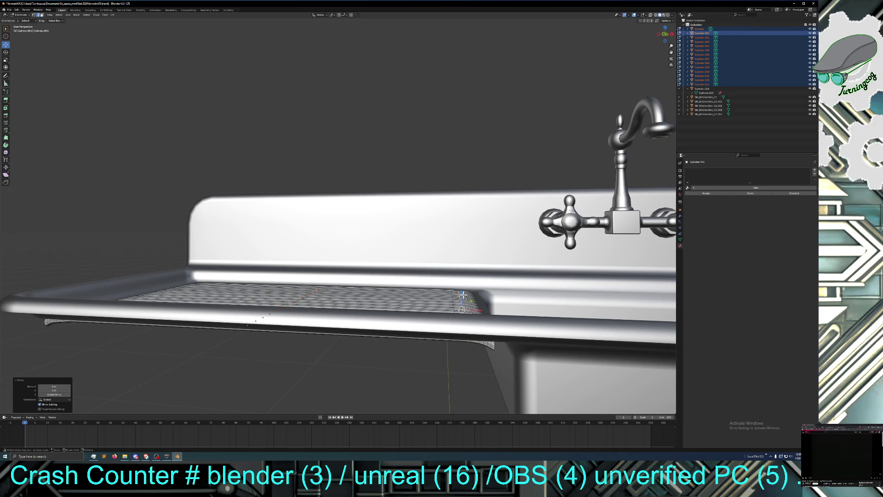
Step: Move the rib end loops further along Z and view the ribbed drainboard from above
key(g)
key(z)
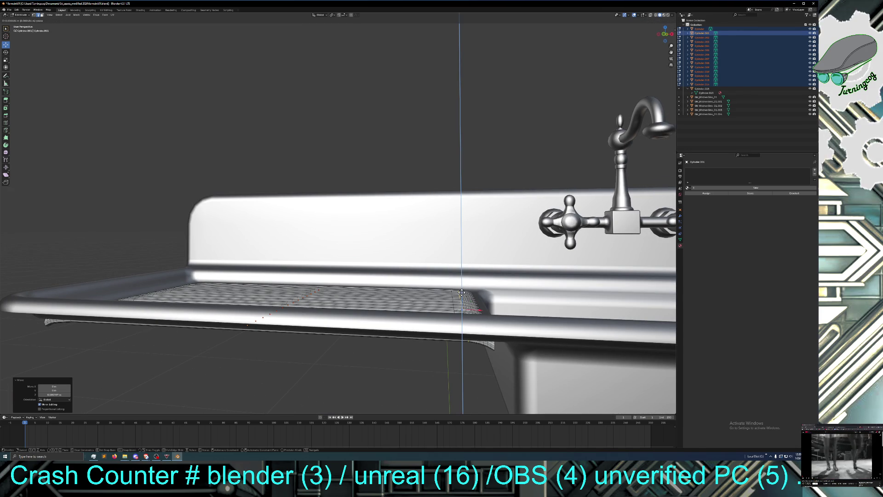
click(462, 292)
mouse_move(463, 292)
middle_down()
mouse_move(428, 322)
mouse_move(391, 308)
middle_up()
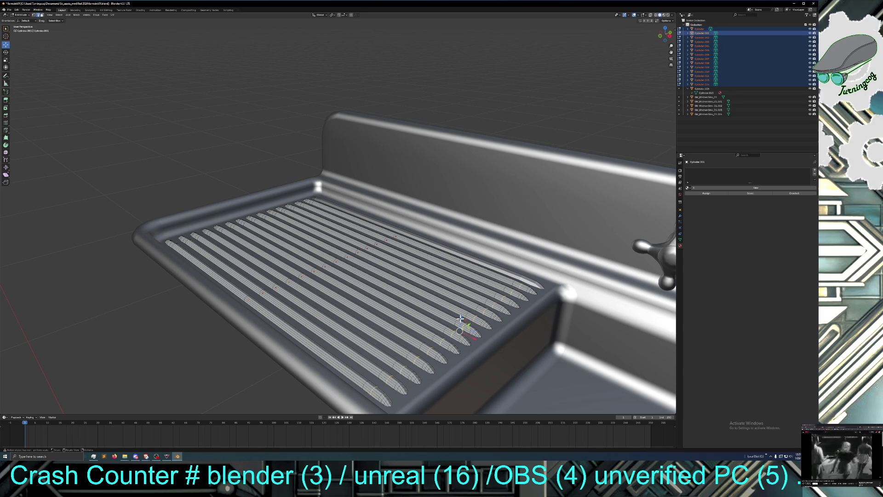
key(g)
key(z)
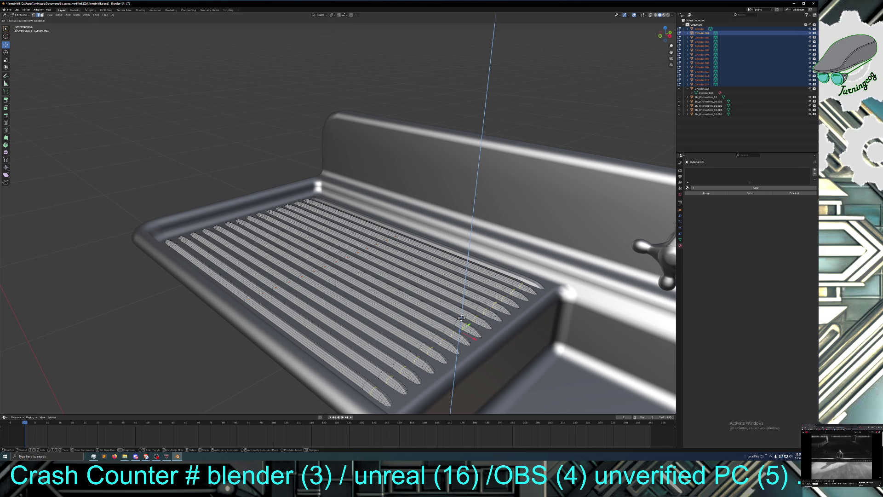
Step: Confirm the final vertical nudge of the rib end loops
click(460, 318)
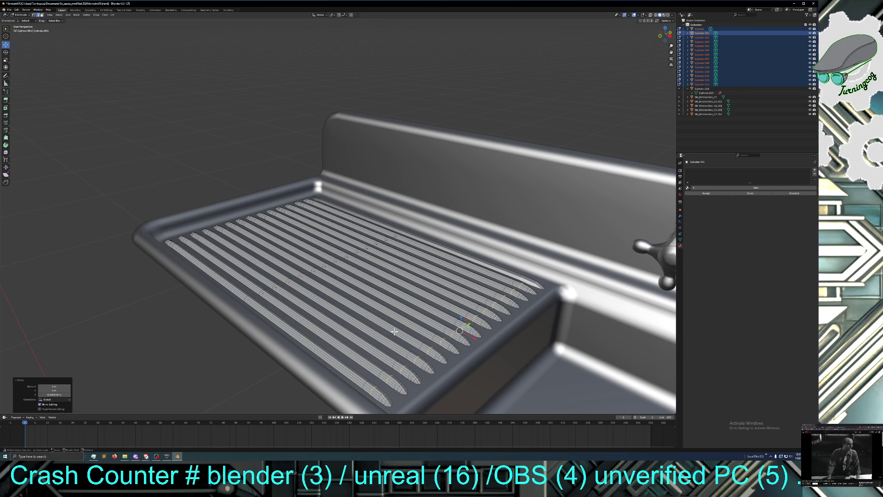
Step: Orbit to a low view under the ribs and select the end loops of five ribs
mouse_move(418, 333)
middle_down()
mouse_move(402, 311)
mouse_move(381, 316)
mouse_move(407, 338)
middle_up()
mouse_move(311, 352)
middle_down()
mouse_move(327, 339)
mouse_move(356, 361)
mouse_move(333, 369)
mouse_move(323, 368)
mouse_move(327, 349)
mouse_move(343, 349)
middle_up()
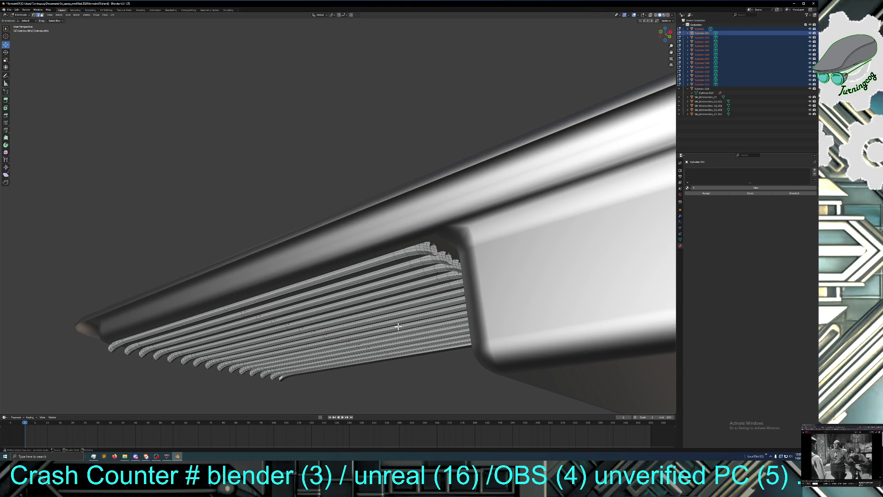
middle_drag(401, 326, 410, 322)
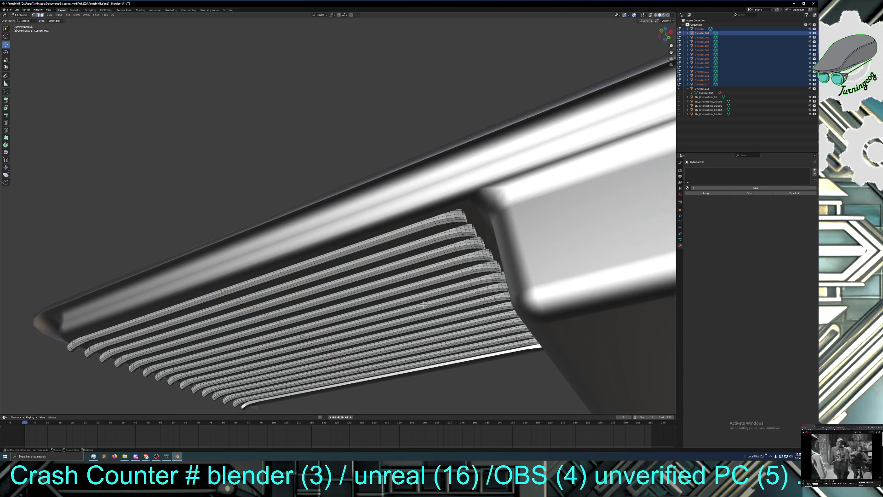
alt+click(463, 215)
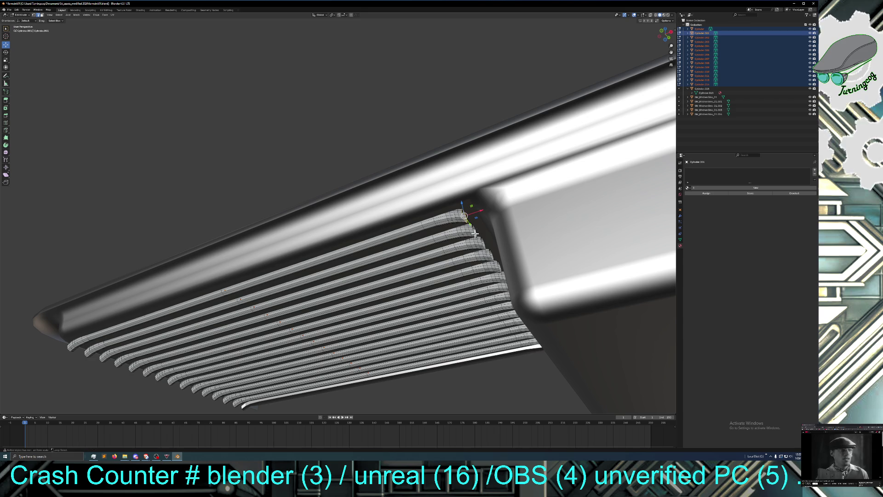
alt+shift+click(474, 233)
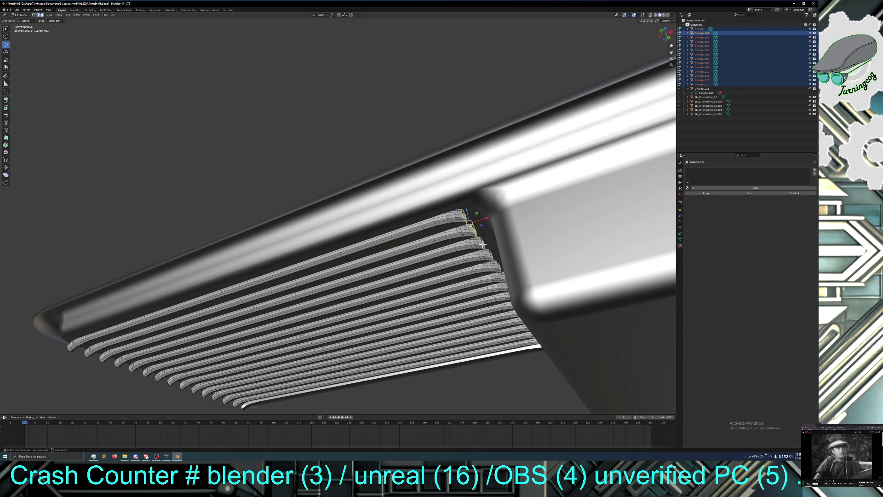
alt+shift+click(482, 246)
alt+shift+click(489, 256)
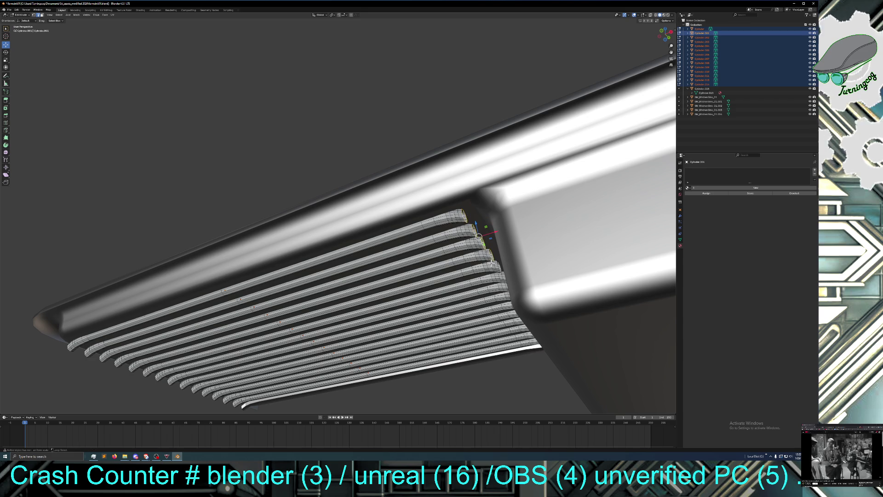
alt+shift+click(498, 267)
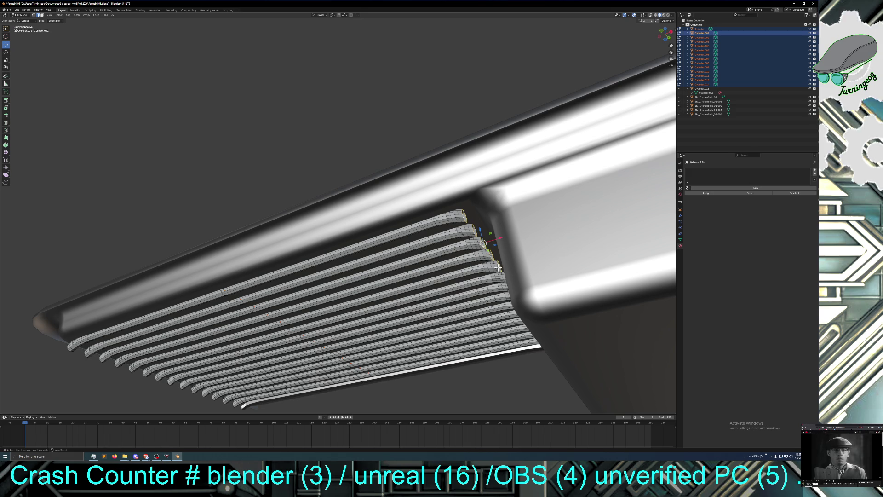
Step: Try picking groove edge loops, undoing each stray selection with Ctrl+Z
middle_drag(501, 279, 504, 278)
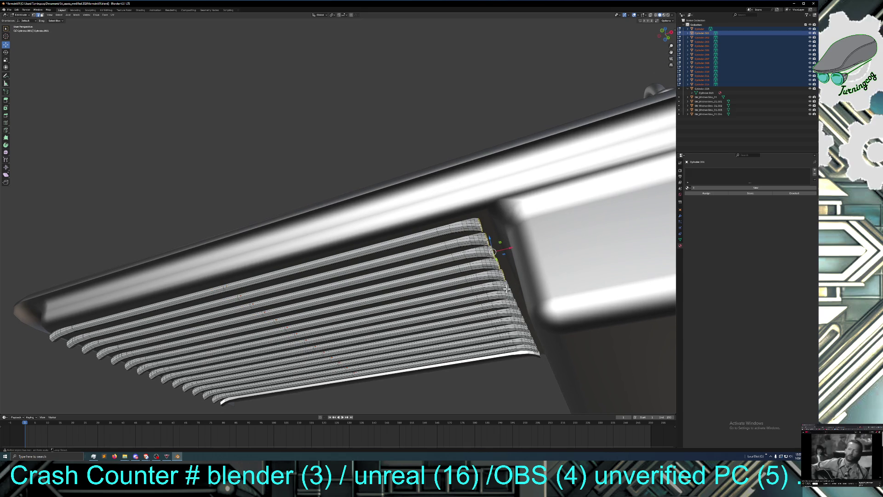
alt+shift+click(510, 291)
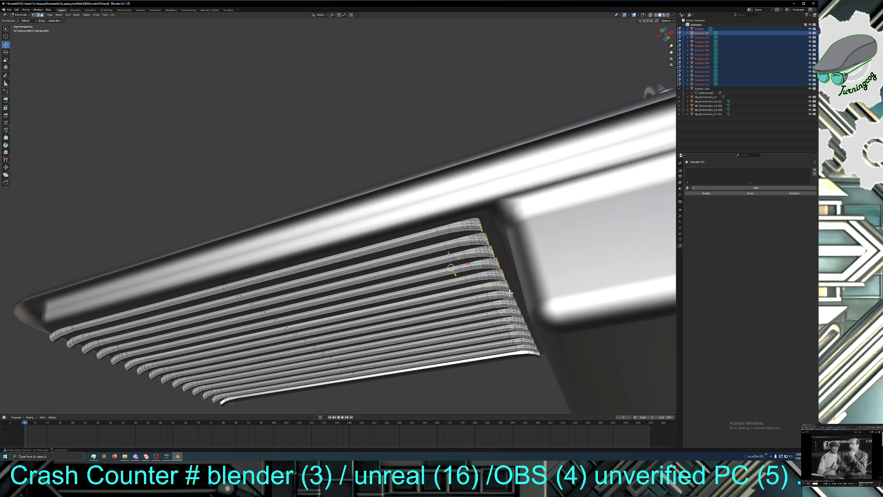
key(ctrl+z)
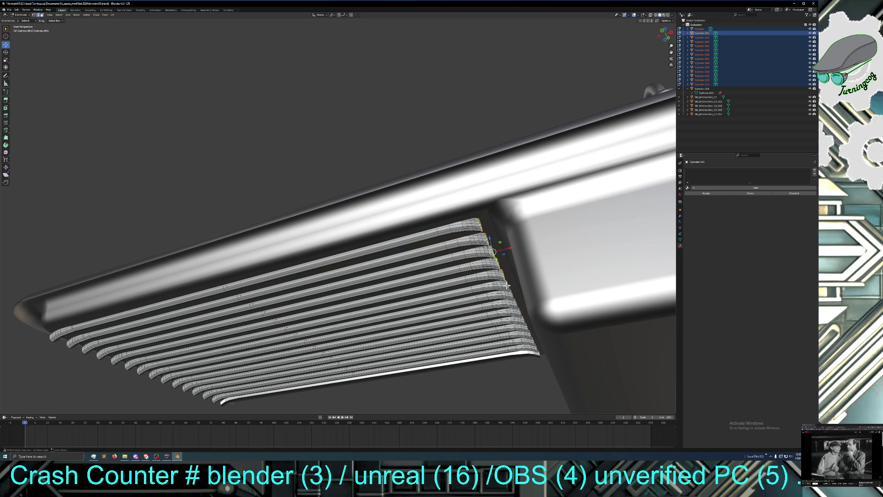
alt+shift+click(507, 285)
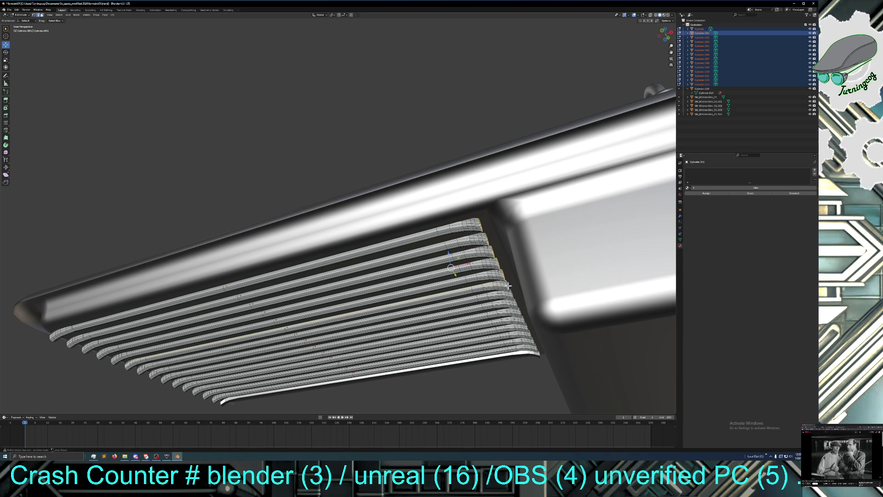
key(ctrl+z)
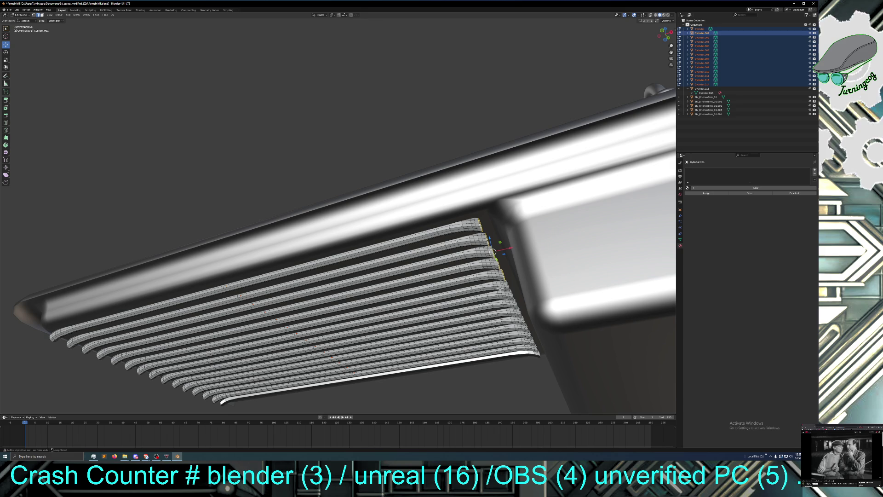
alt+shift+click(507, 287)
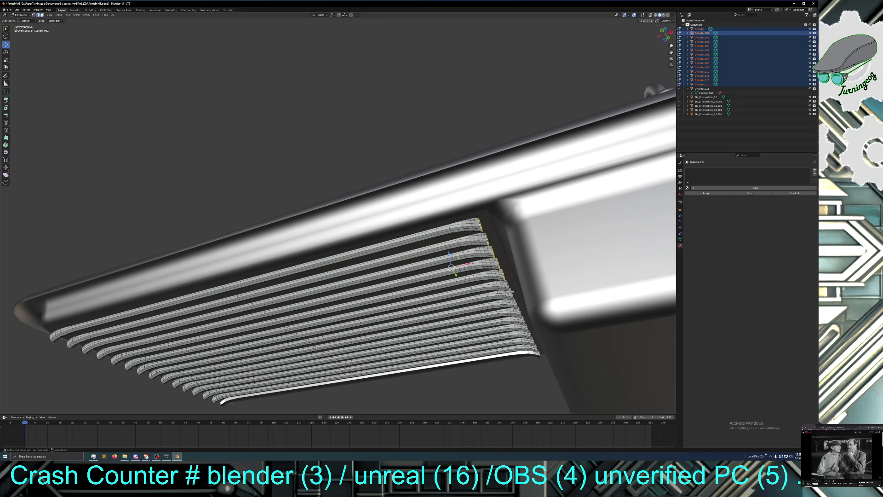
key(ctrl+z)
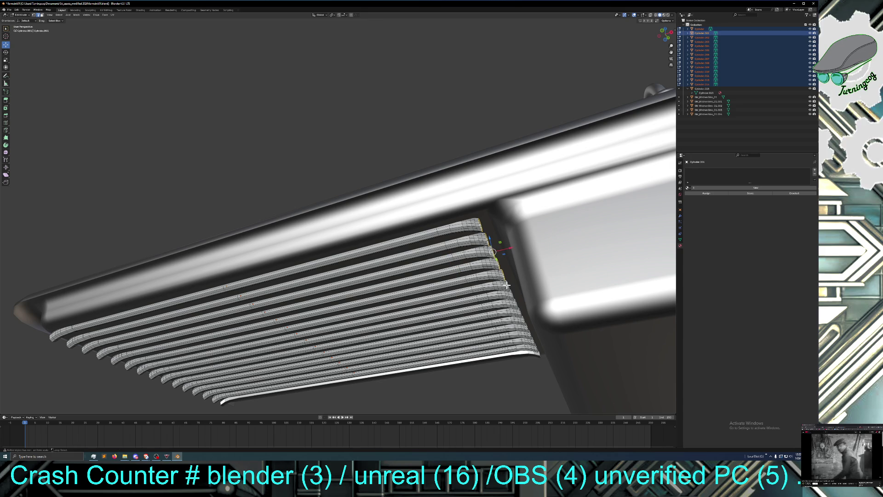
alt+shift+click(507, 285)
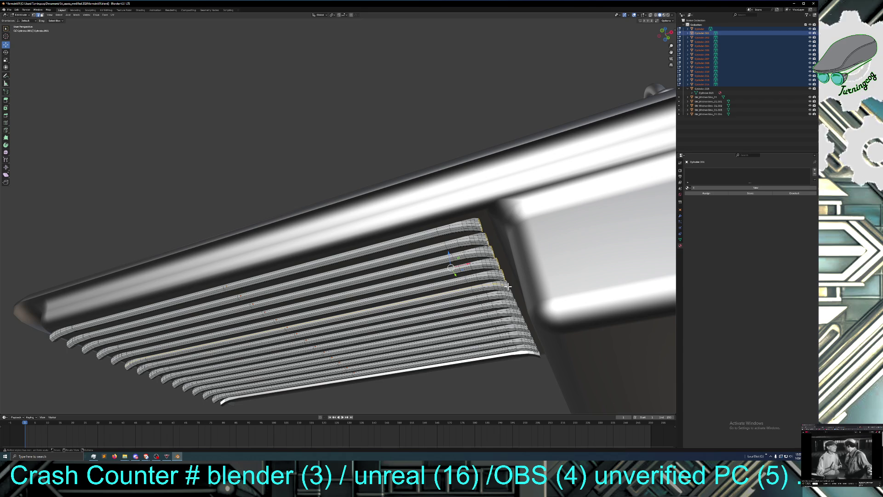
key(ctrl+z)
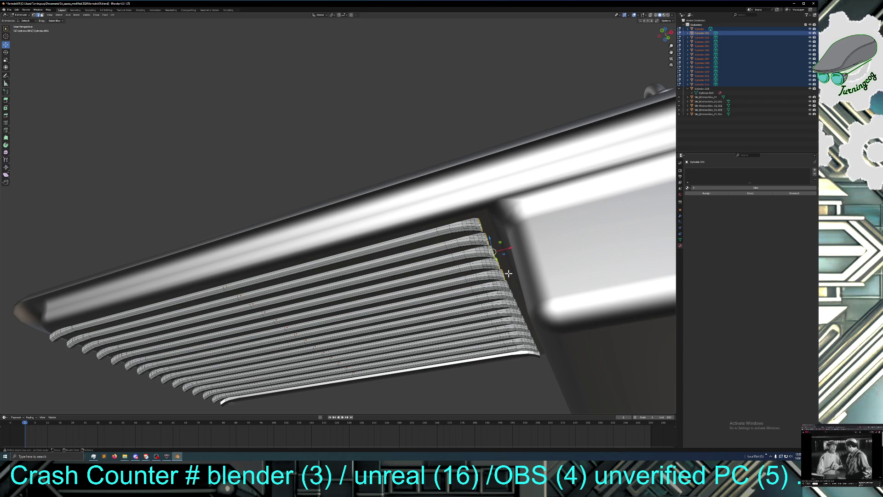
Step: Save the sink file with File > Save
click(9, 9)
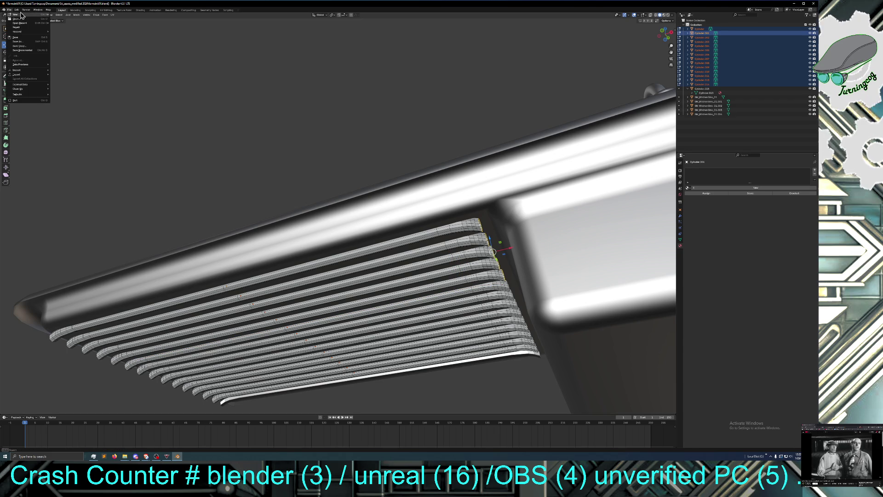
click(21, 37)
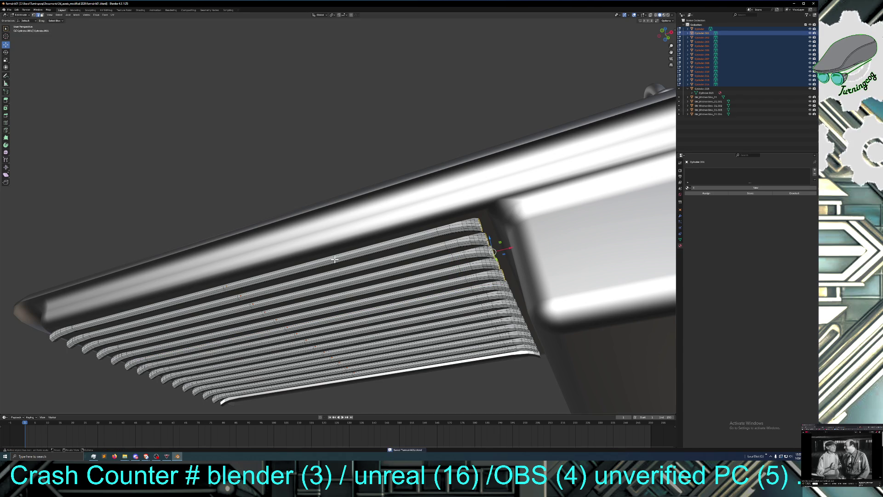
middle_drag(347, 276, 324, 259)
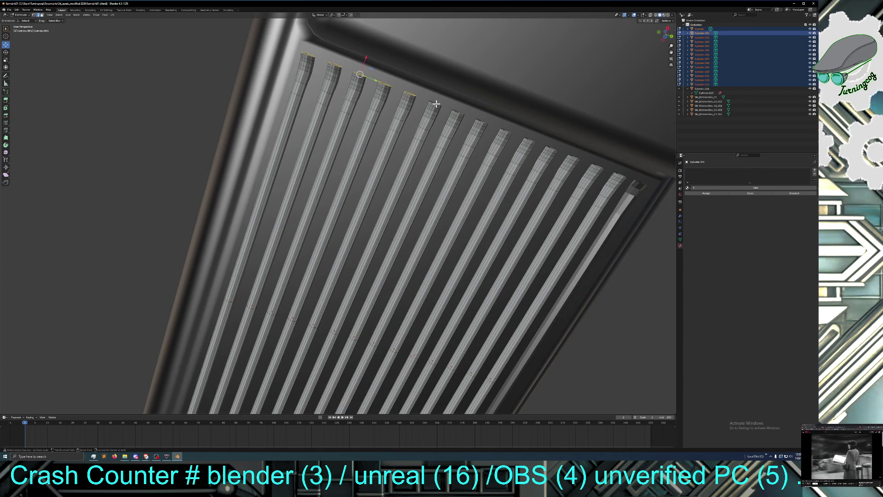
alt+click(434, 104)
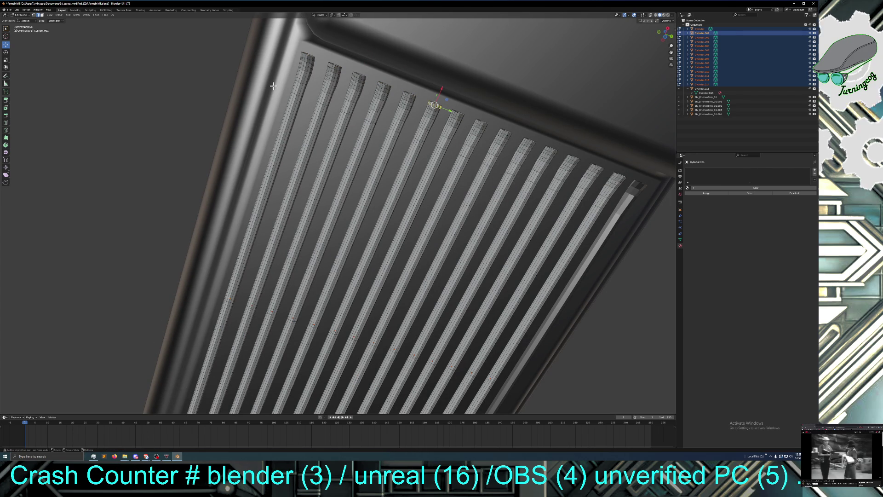
click(16, 10)
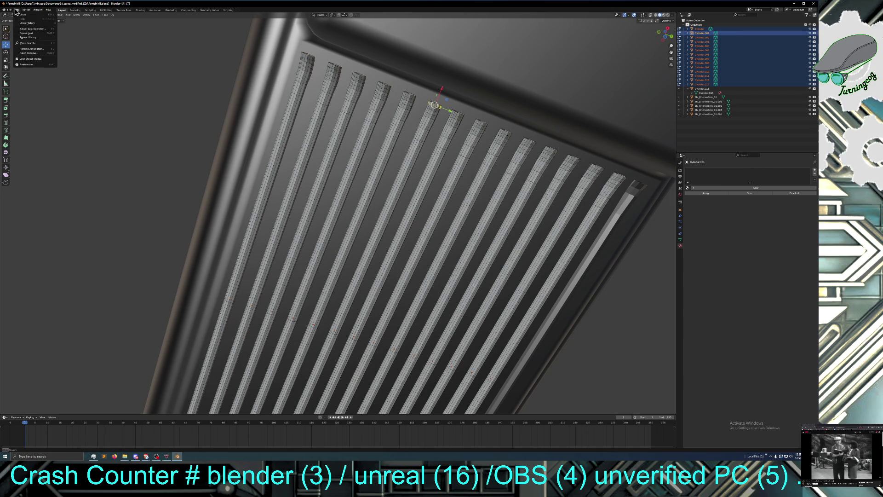
click(24, 16)
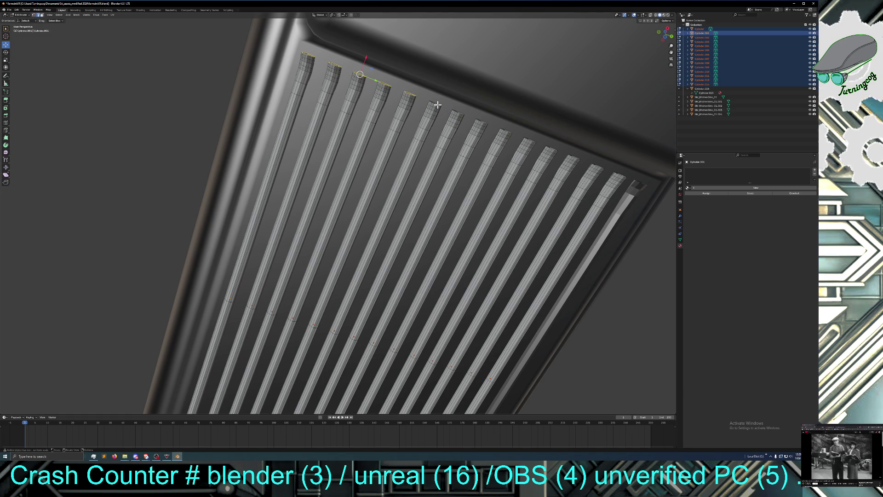
mouse_move(435, 103)
middle_down()
mouse_move(420, 147)
mouse_move(418, 95)
middle_up()
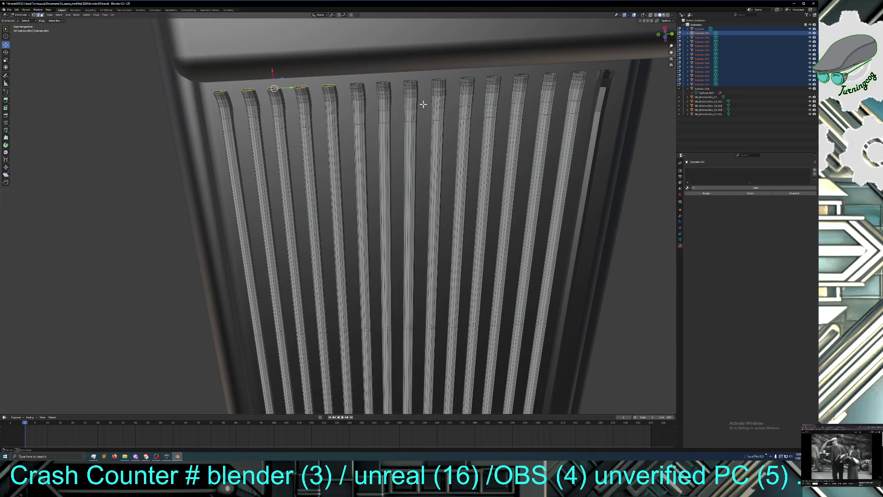
Step: Undo two mistaken lengthwise selections on the sixth rib with Edit > Undo
ctrl+alt+click(359, 84)
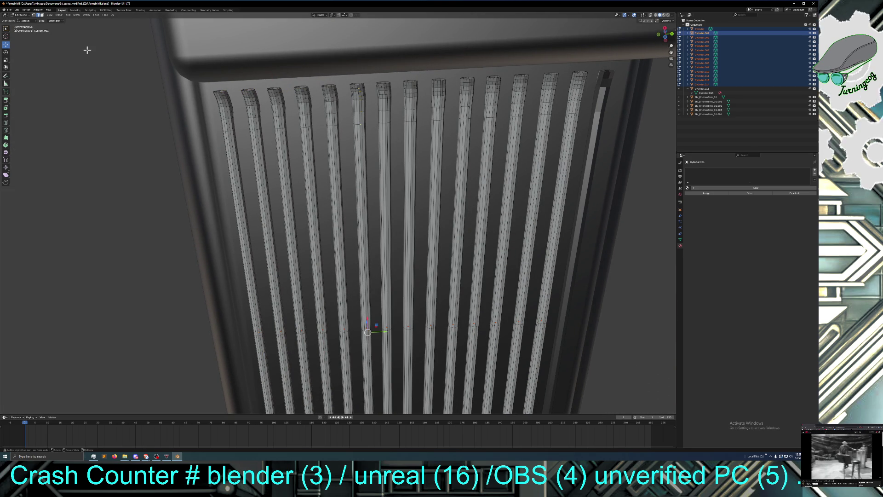
click(17, 9)
click(22, 14)
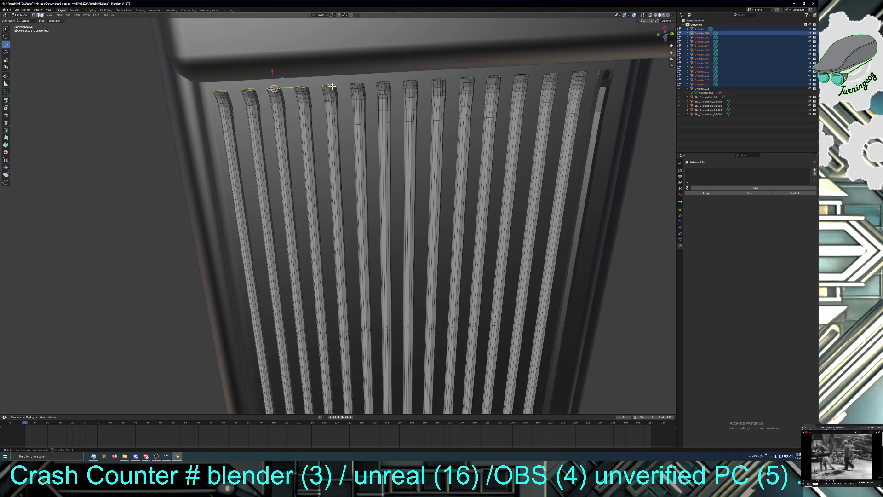
alt+click(357, 85)
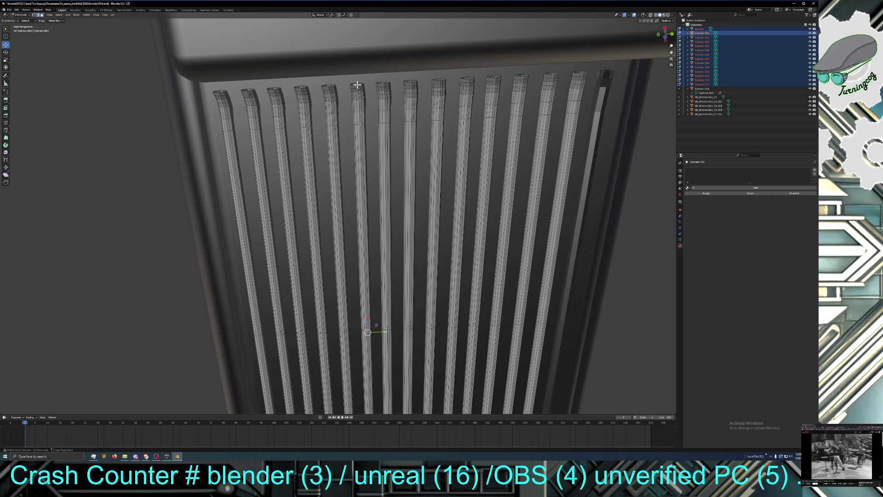
click(17, 10)
click(26, 17)
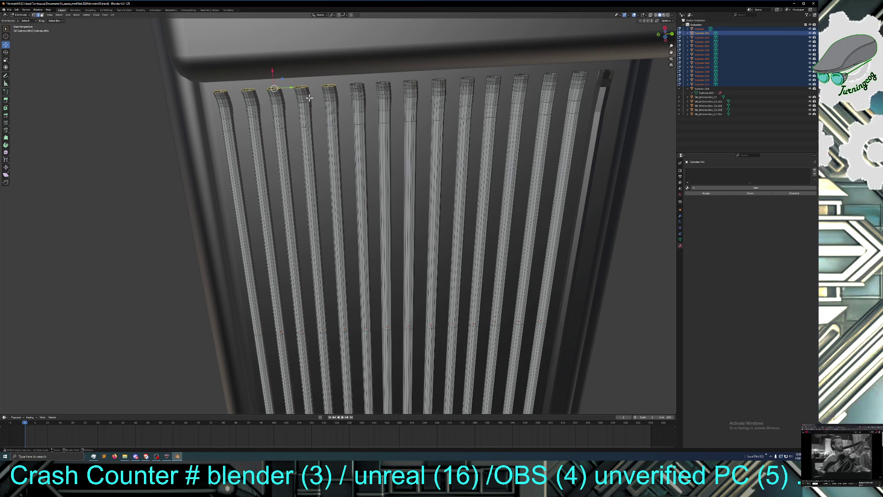
Step: Add the top loops of ribs six through fourteen to the selection, then view from above
alt+shift+click(358, 85)
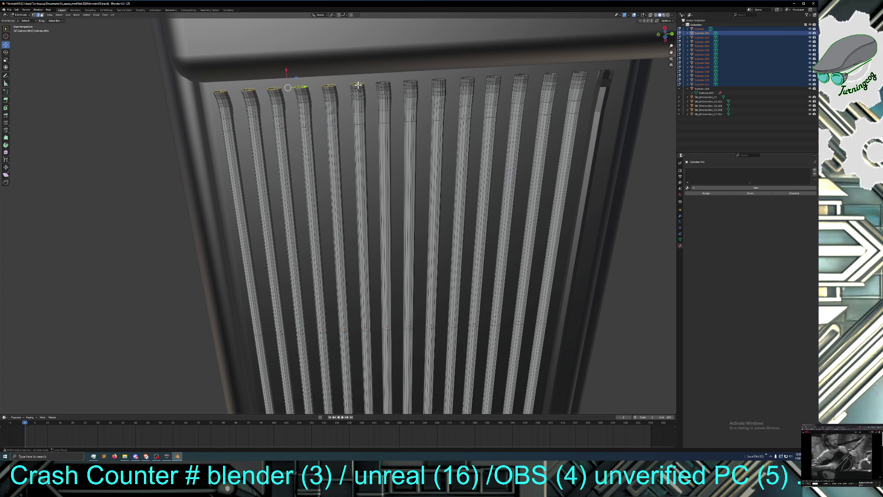
alt+shift+click(384, 85)
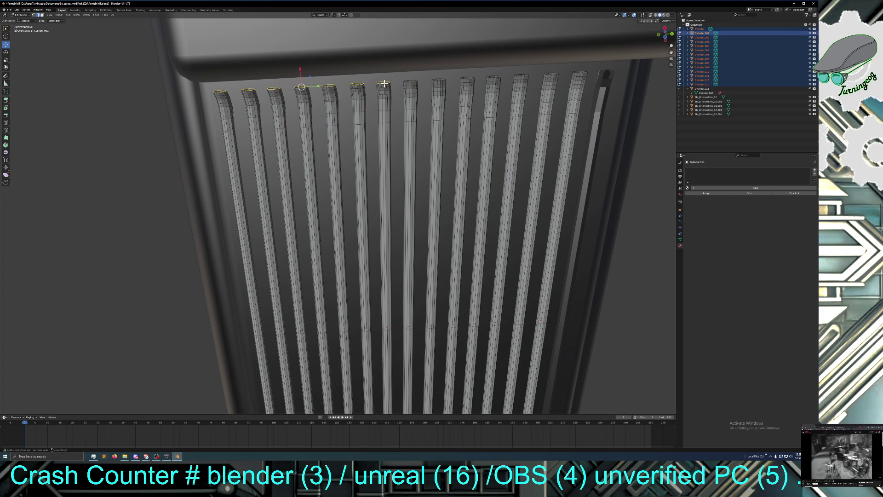
alt+shift+click(412, 82)
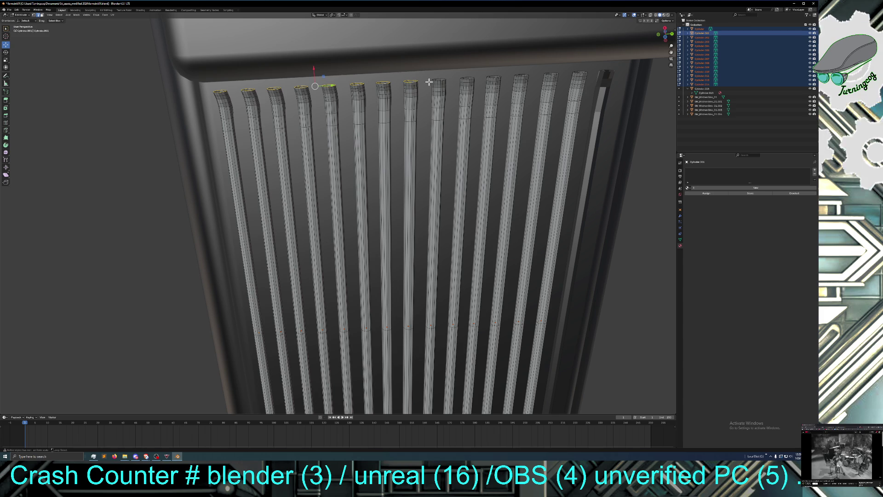
alt+shift+click(438, 81)
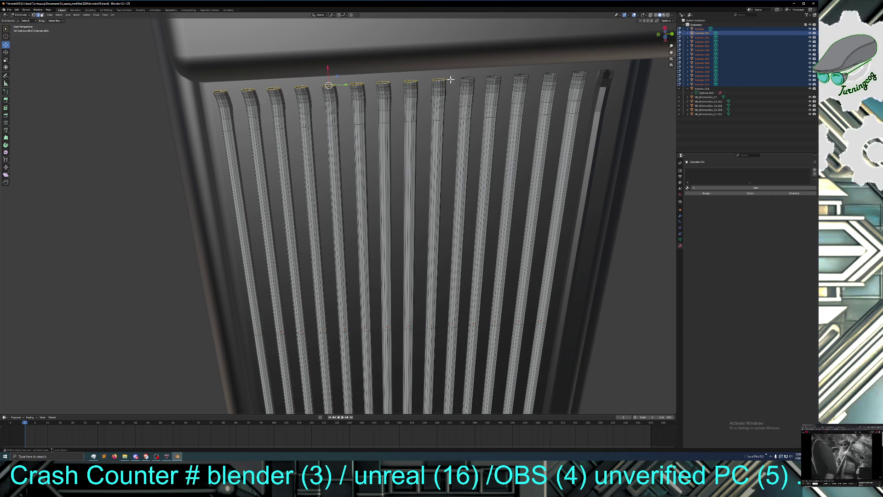
alt+shift+click(467, 79)
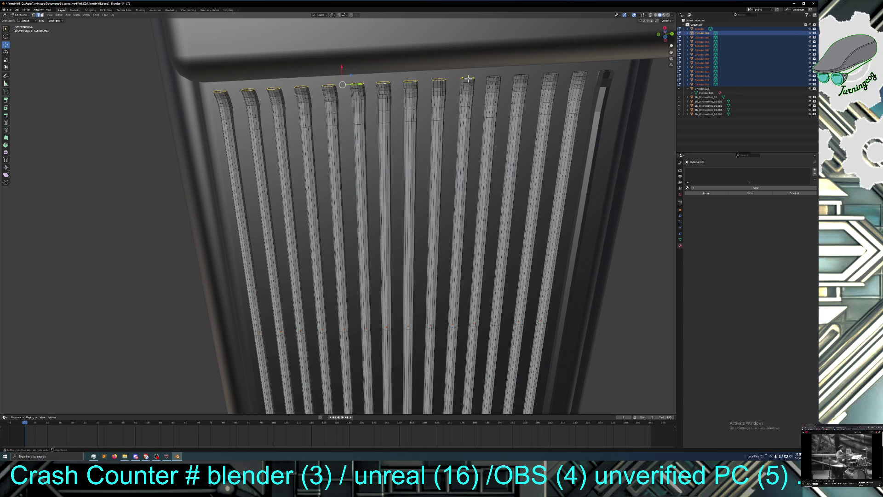
alt+shift+click(494, 78)
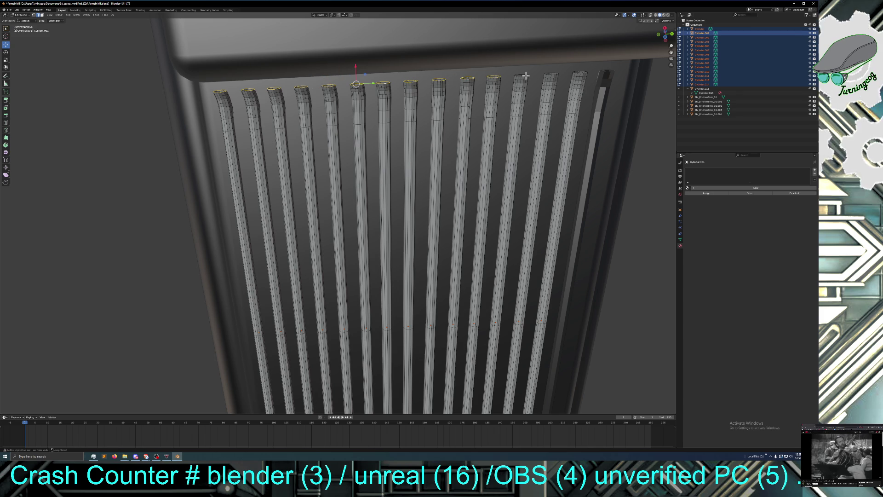
alt+shift+click(525, 75)
alt+shift+click(551, 74)
alt+shift+click(581, 72)
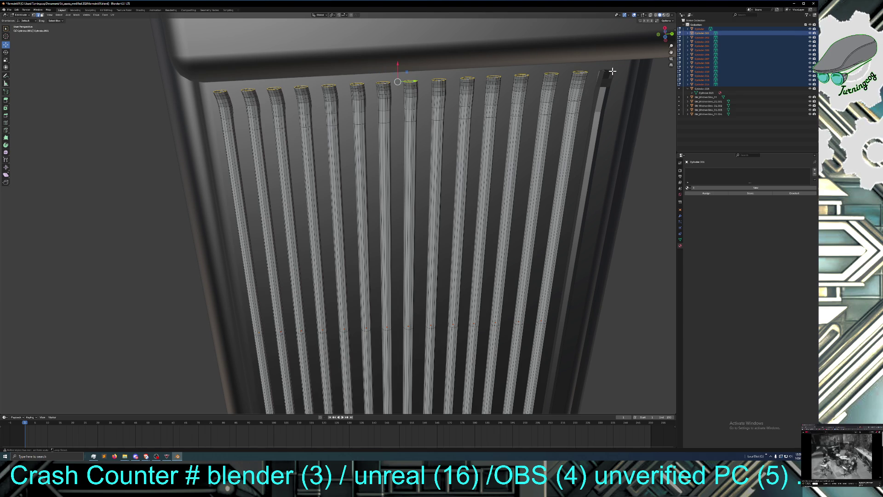
middle_drag(557, 82, 550, 138)
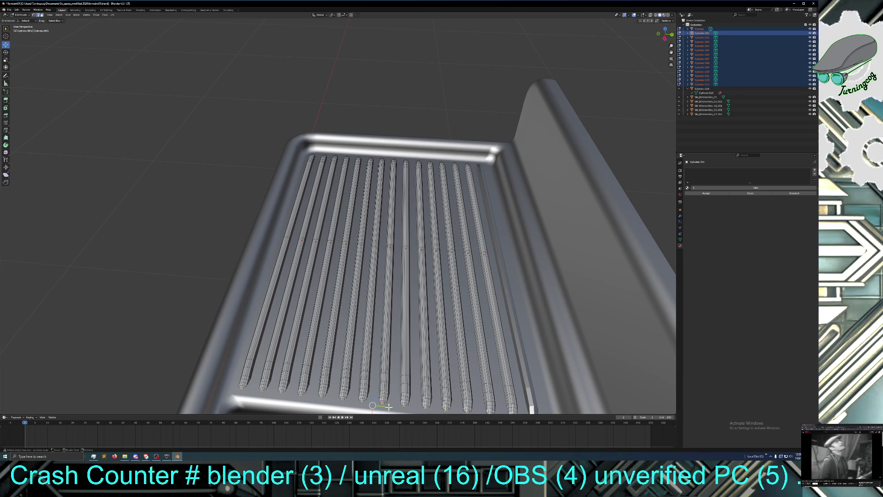
key(g)
key(y)
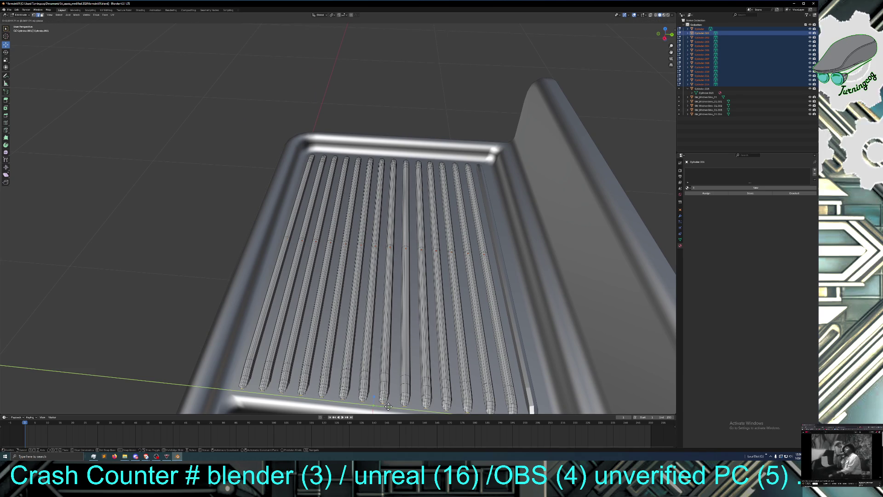
click(388, 406)
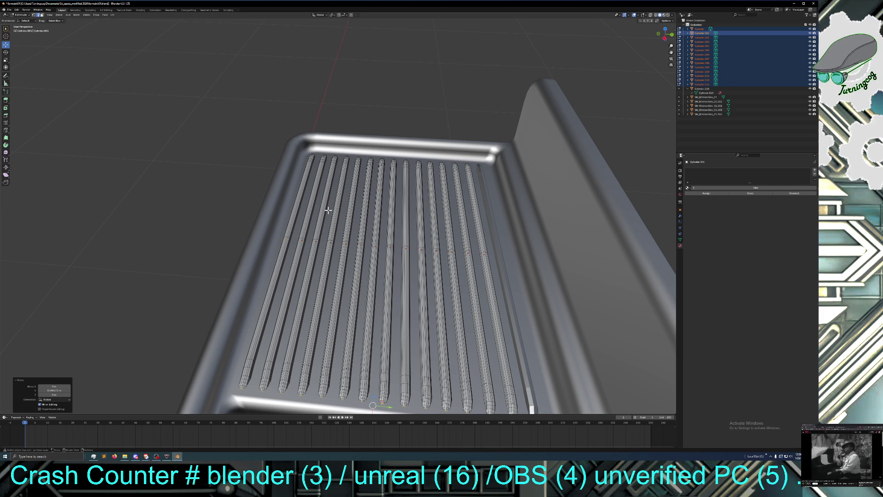
click(17, 10)
click(21, 14)
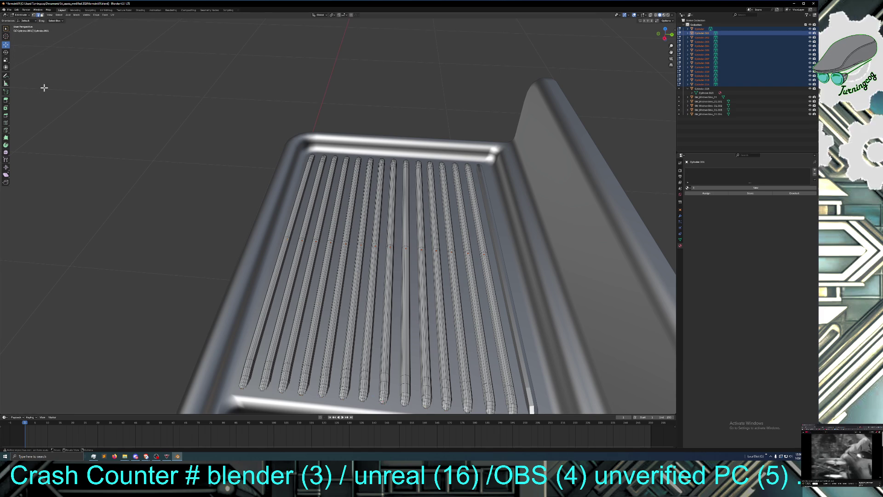
middle_drag(106, 137, 109, 133)
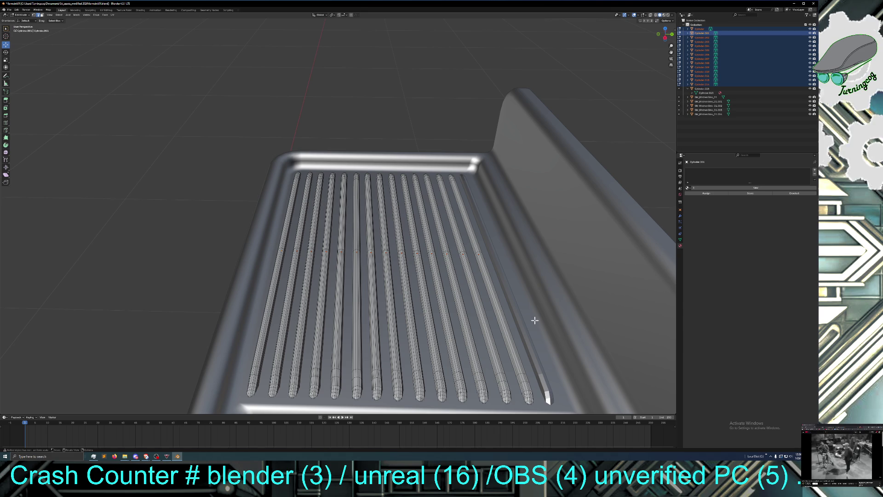
click(515, 300)
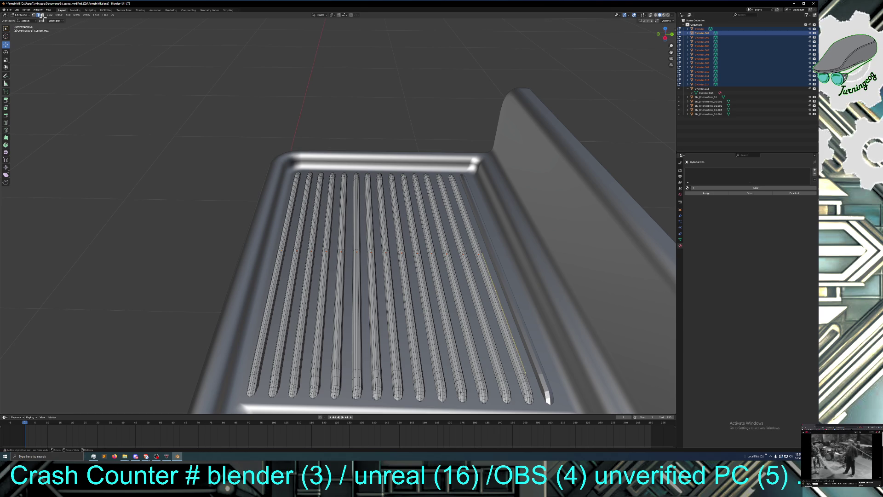
click(17, 10)
click(23, 17)
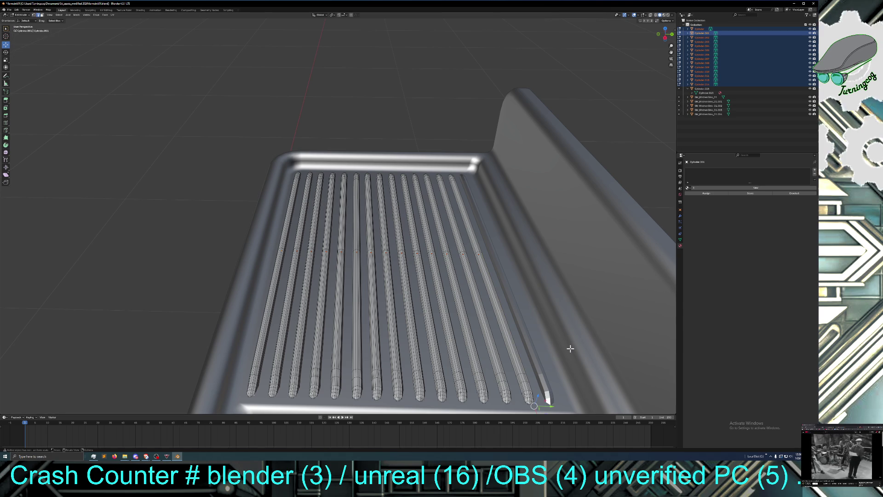
click(536, 352)
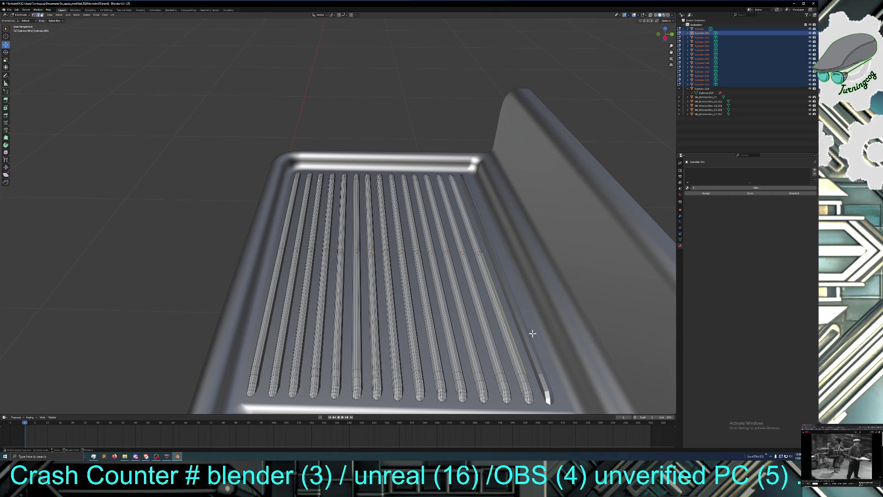
mouse_move(469, 217)
middle_down()
mouse_move(483, 219)
mouse_move(468, 216)
mouse_move(485, 240)
middle_up()
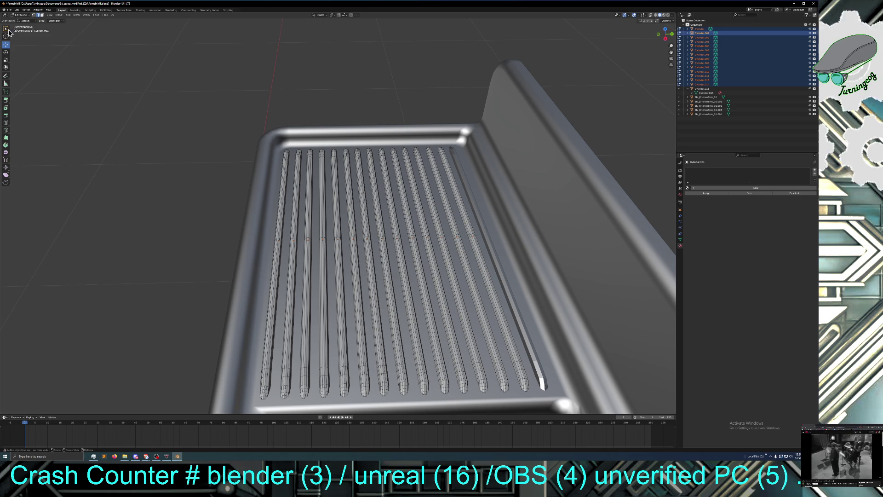
click(14, 17)
Step: Select only the rightmost rib in Object Mode and enter Edit Mode
click(21, 15)
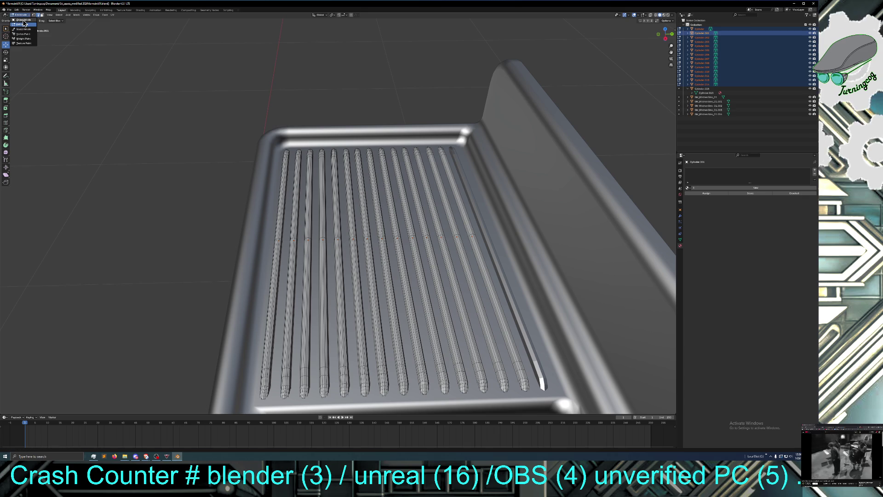
click(493, 248)
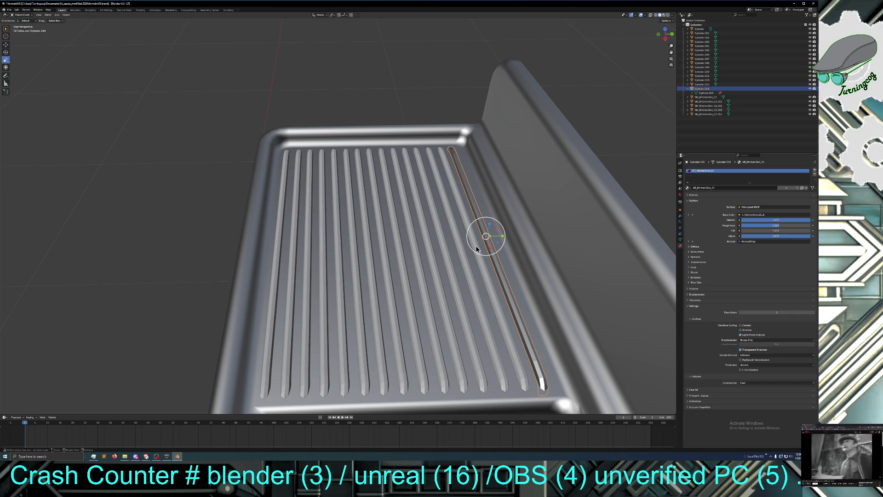
click(23, 16)
click(26, 26)
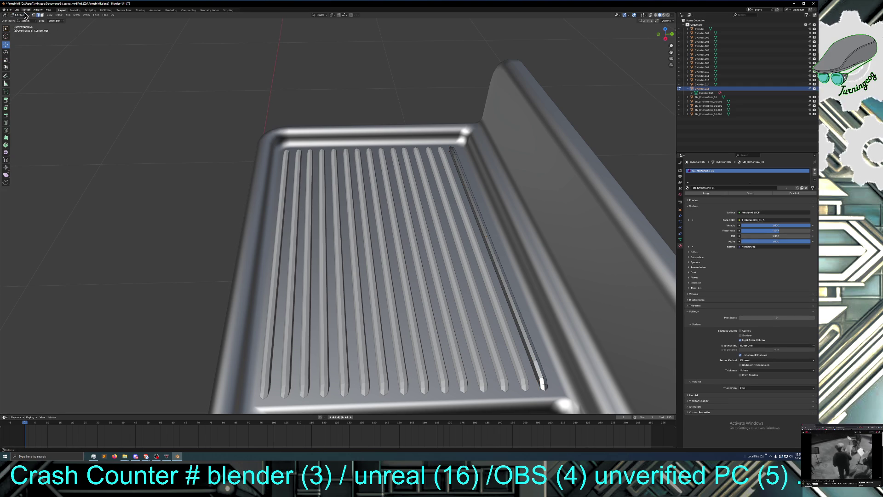
Step: Select its entire mesh, subdivide it, and clear the selection
click(59, 15)
click(64, 23)
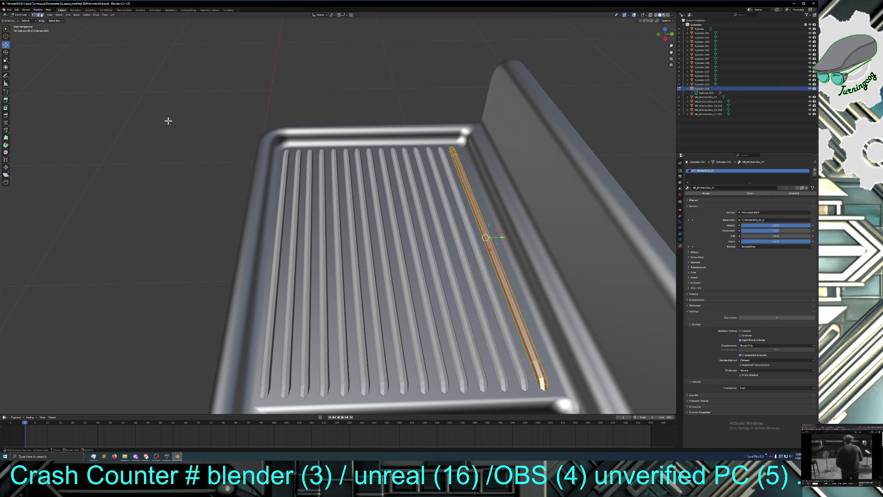
right_click(503, 277)
click(503, 277)
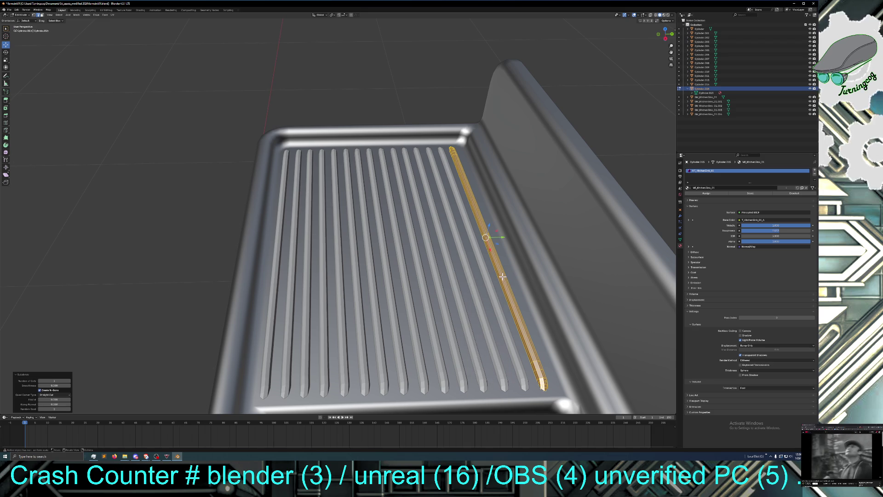
click(171, 285)
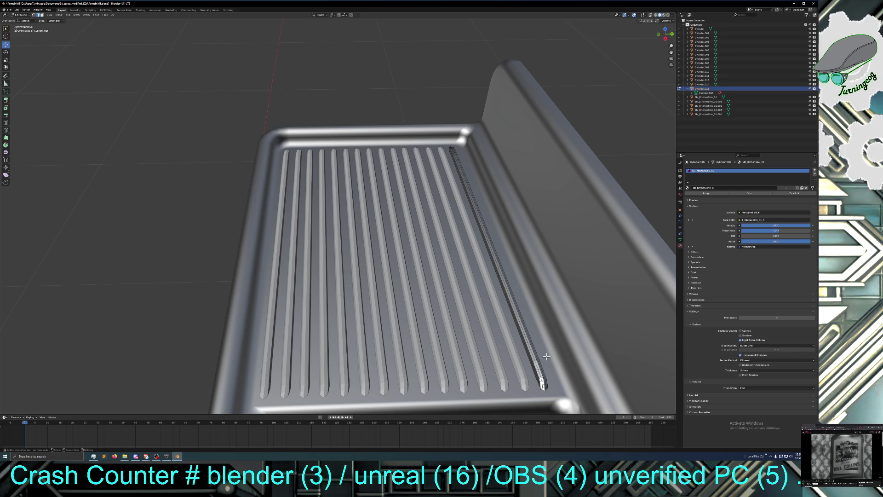
middle_drag(546, 356, 556, 347)
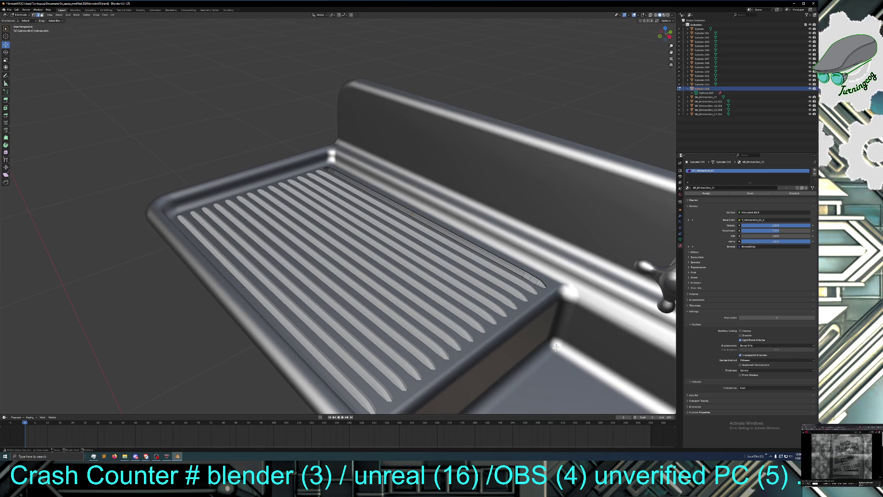
Step: Move the outermost rib's sink-side end loop along Z, then orbit to inspect it
alt+click(531, 276)
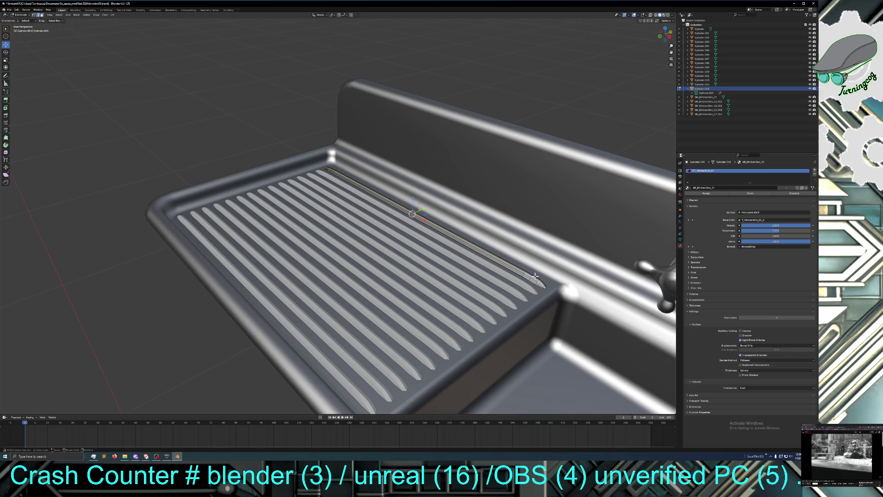
click(531, 277)
key(g)
key(z)
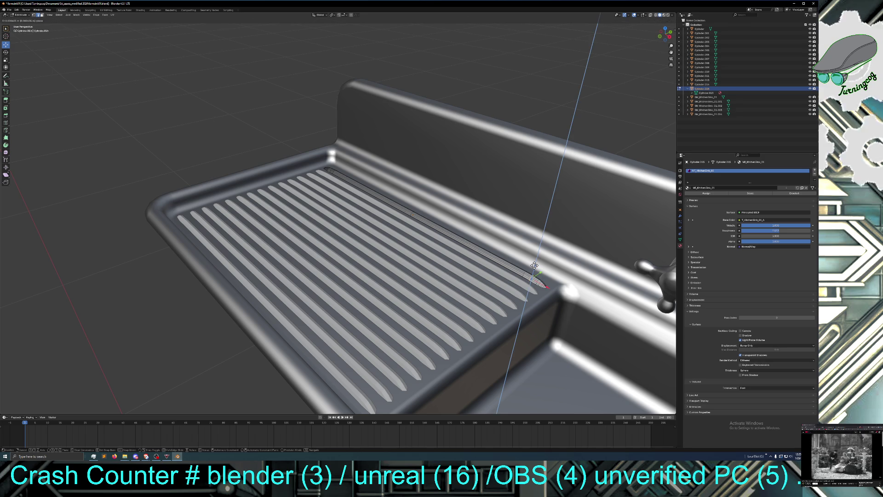
click(534, 265)
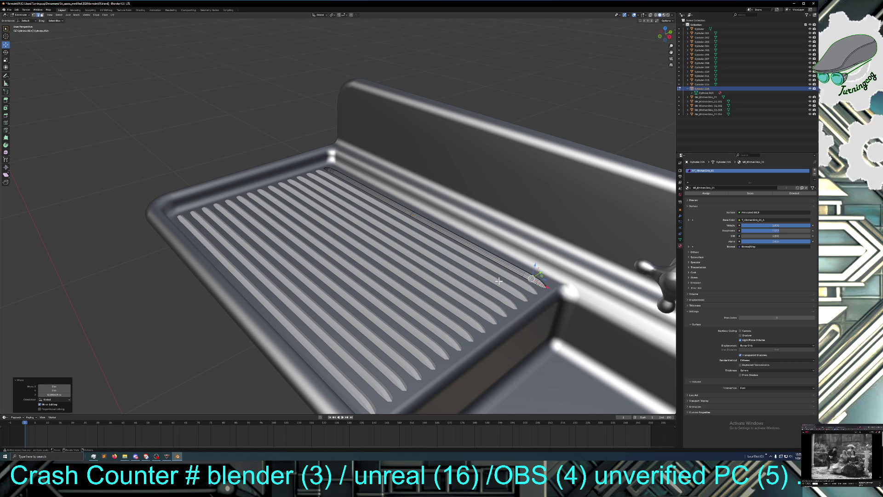
middle_drag(535, 265, 518, 268)
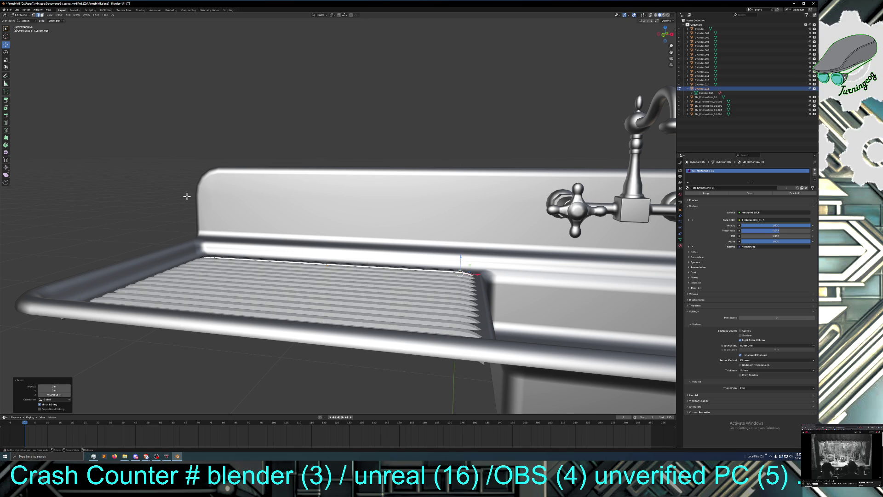
mouse_move(143, 197)
middle_down()
mouse_move(152, 203)
mouse_move(141, 221)
middle_up()
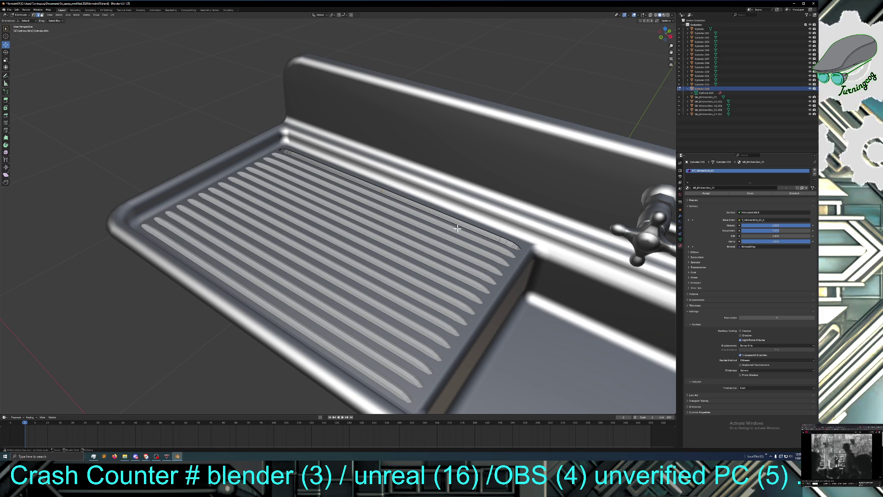
click(29, 15)
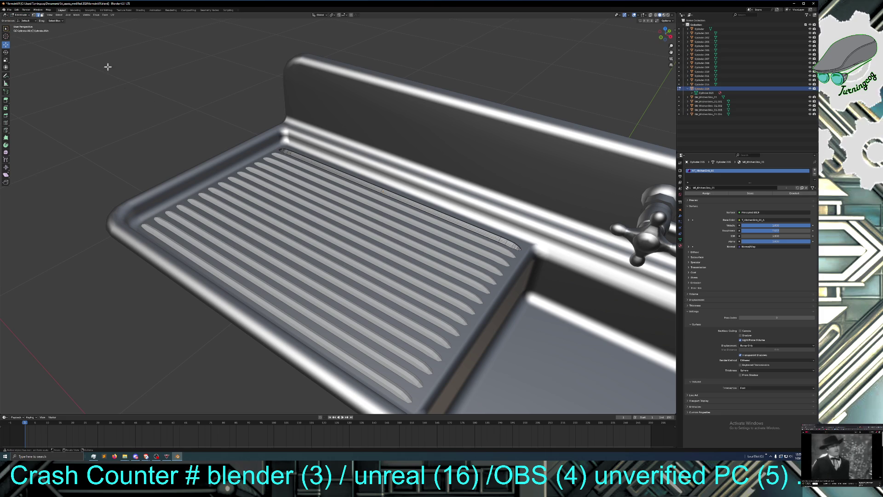
Step: Return to Object Mode and shift-select all fourteen rib cylinders down to the front-most one
click(23, 15)
click(29, 25)
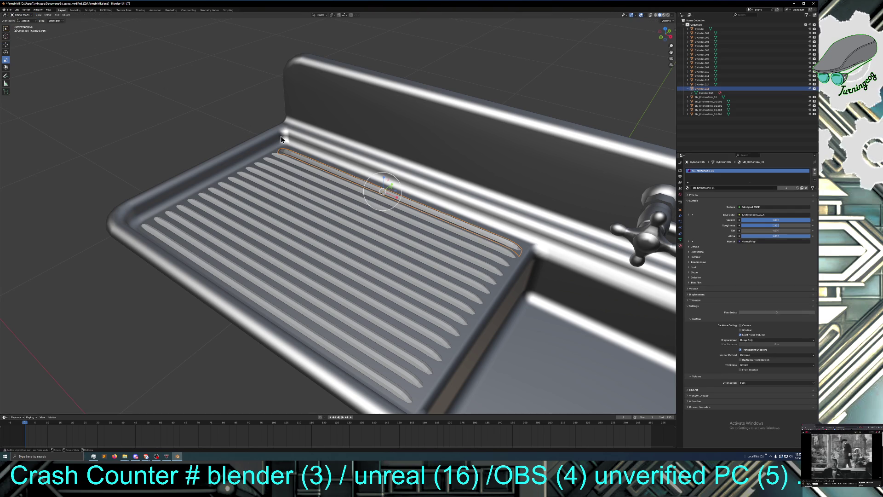
shift+click(296, 161)
shift+click(291, 169)
shift+click(288, 186)
shift+click(288, 190)
shift+click(282, 197)
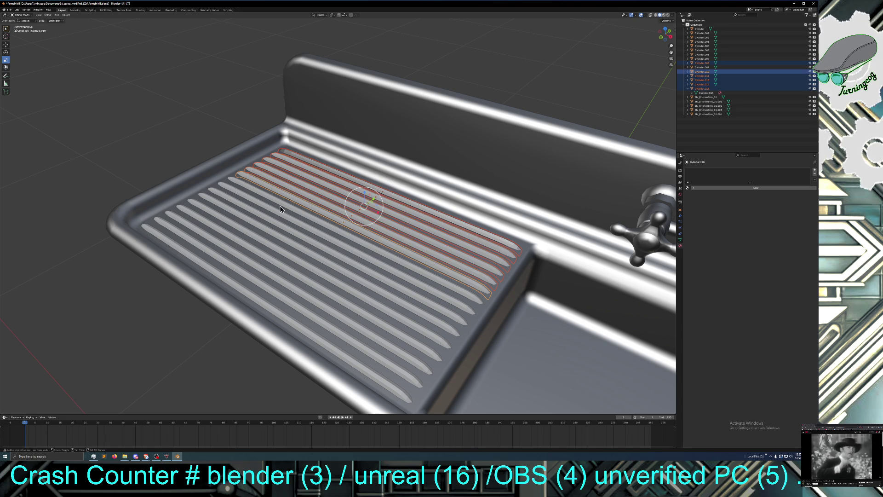
shift+click(279, 204)
shift+click(278, 215)
shift+click(276, 222)
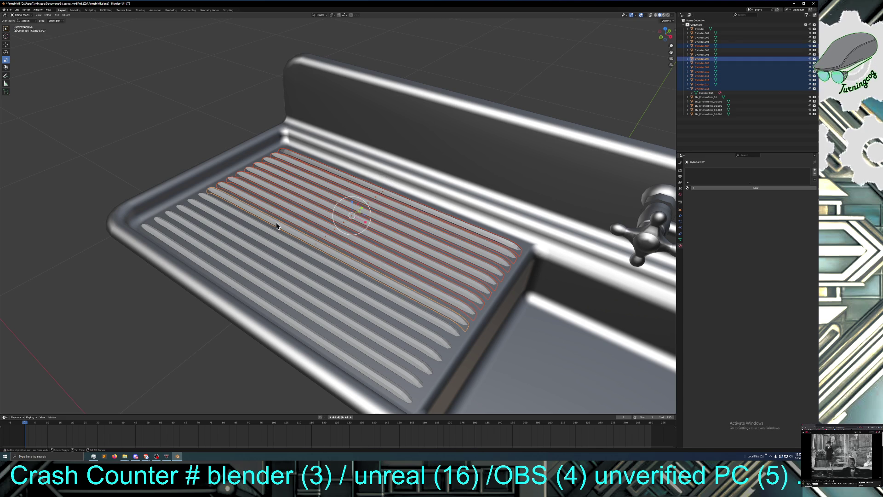
shift+click(273, 240)
shift+click(271, 244)
shift+click(266, 258)
shift+click(261, 277)
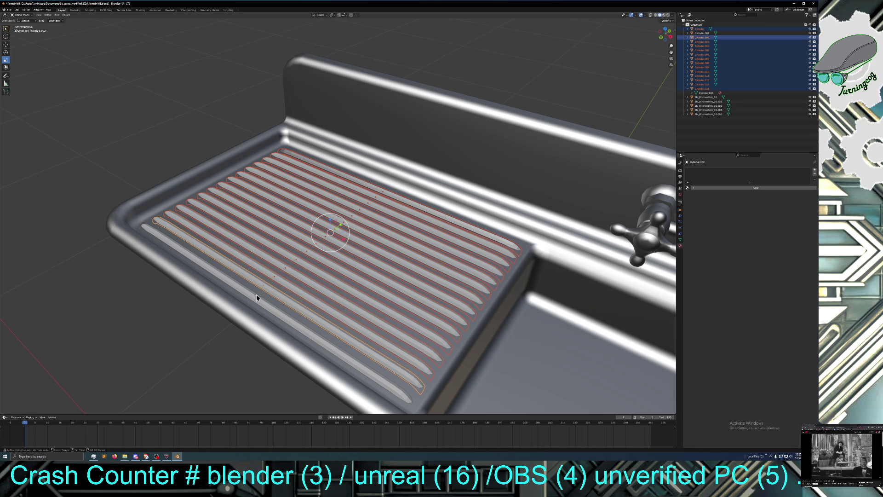
shift+click(256, 296)
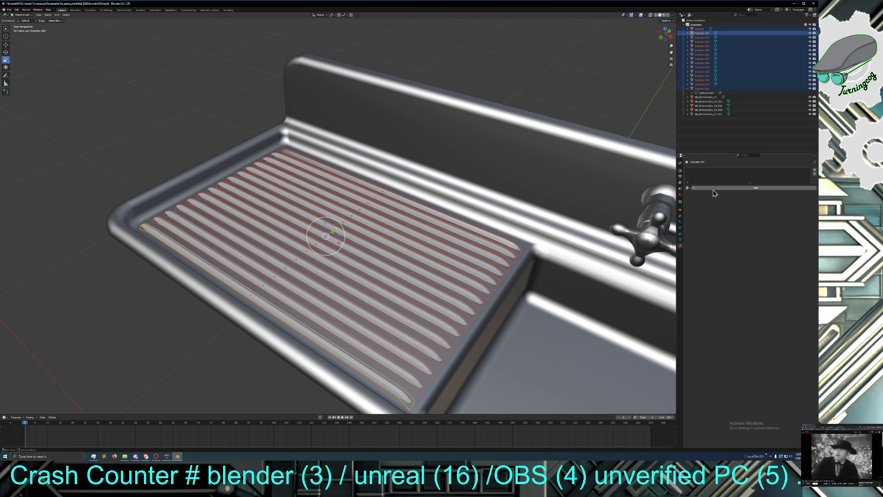
click(692, 188)
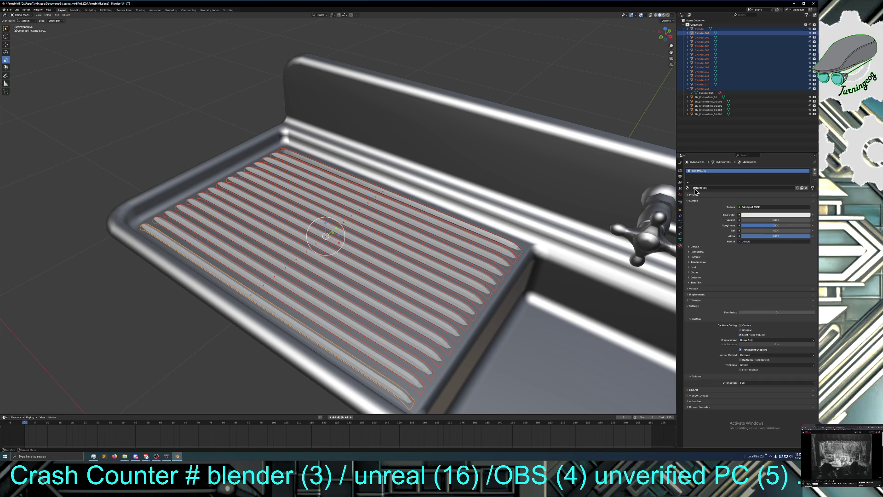
Step: Assign the existing MI_KitchenSink_01 material to the rib, then deselect without joining
click(713, 188)
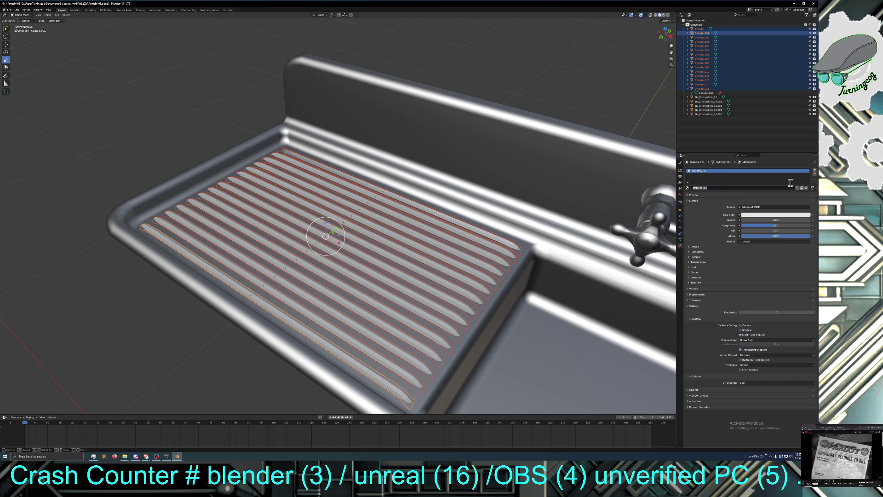
click(688, 189)
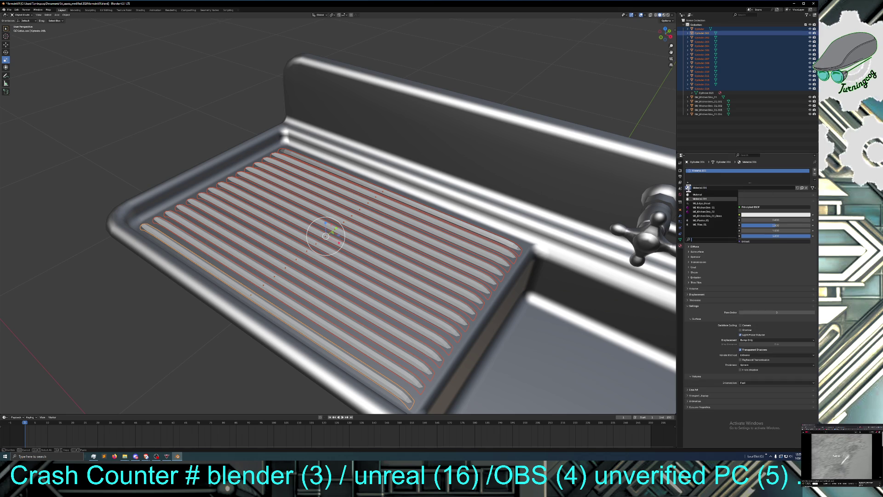
click(717, 207)
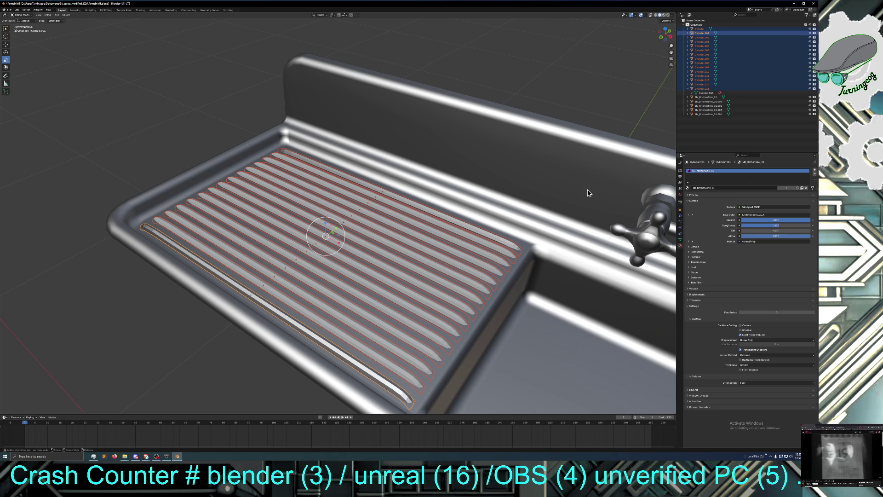
right_click(468, 227)
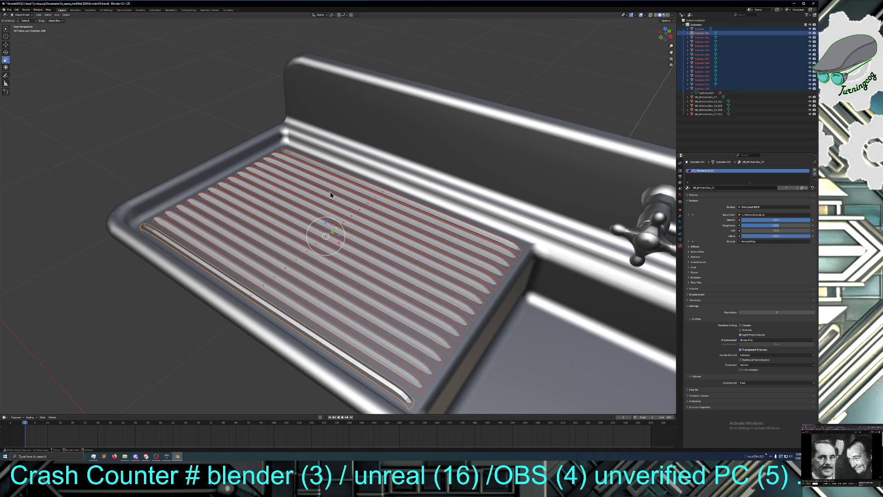
click(162, 120)
Step: Assign MI_KitchenSink_01 to the first three front ribs, ending with Cylinder.003
mouse_move(168, 121)
middle_down()
mouse_move(160, 129)
mouse_move(233, 168)
middle_up()
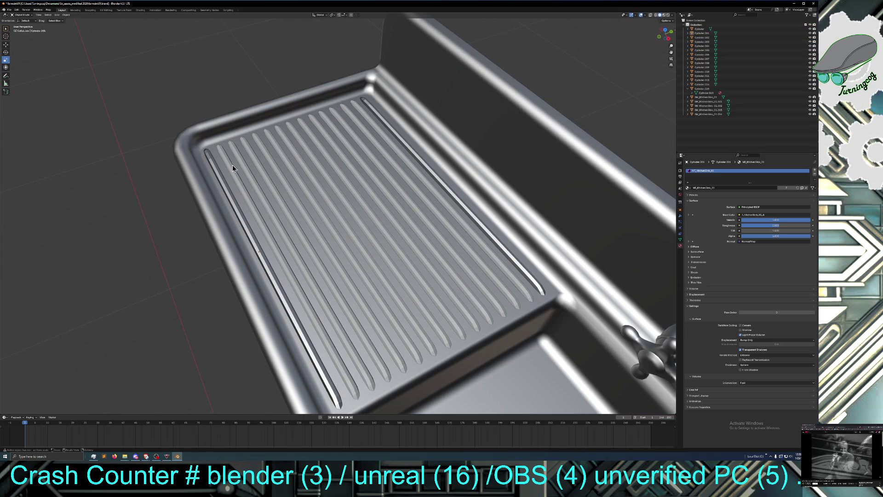
click(266, 232)
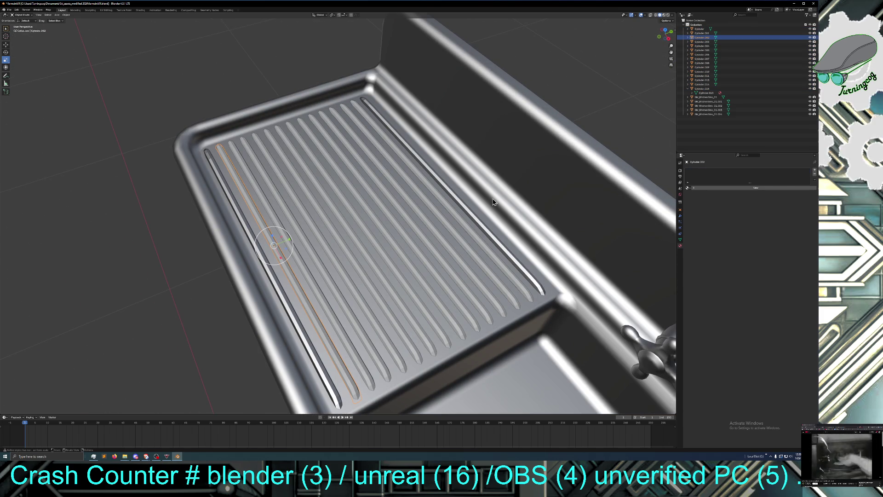
click(687, 187)
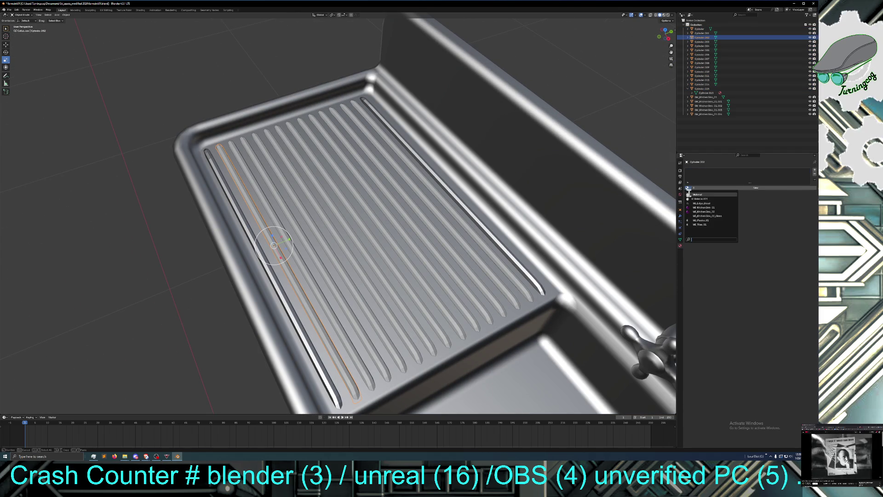
click(714, 207)
click(305, 271)
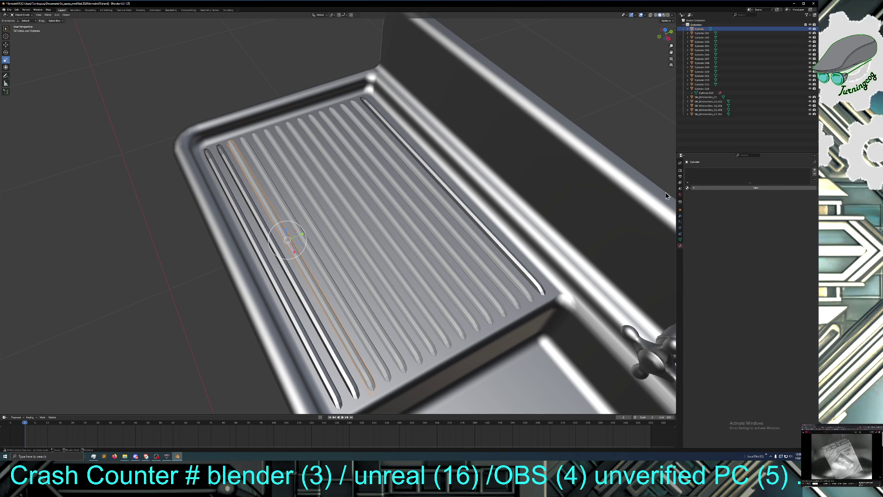
click(690, 190)
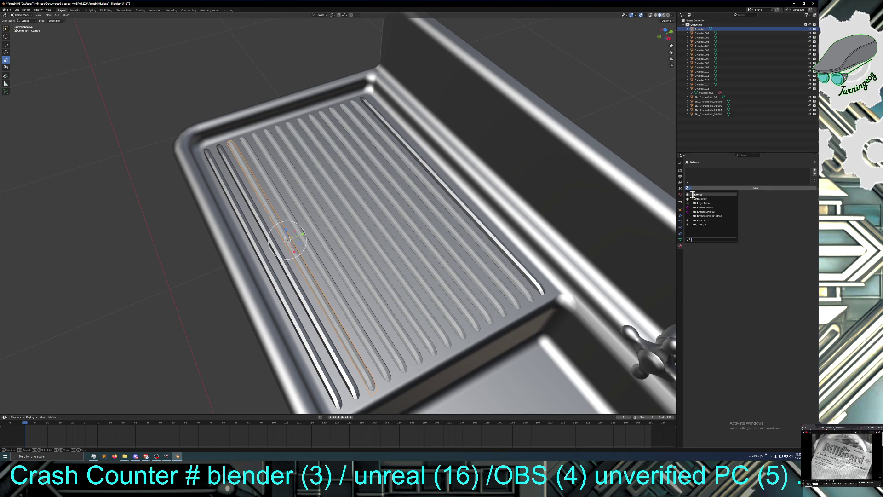
click(715, 210)
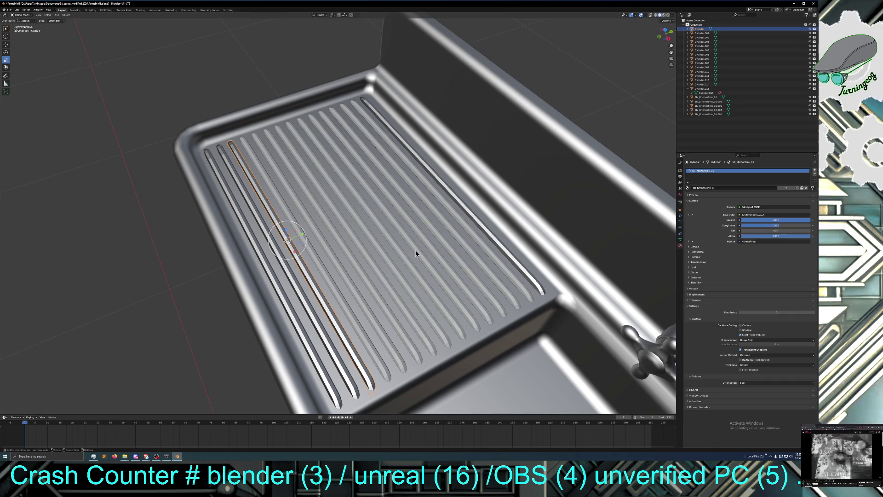
click(325, 276)
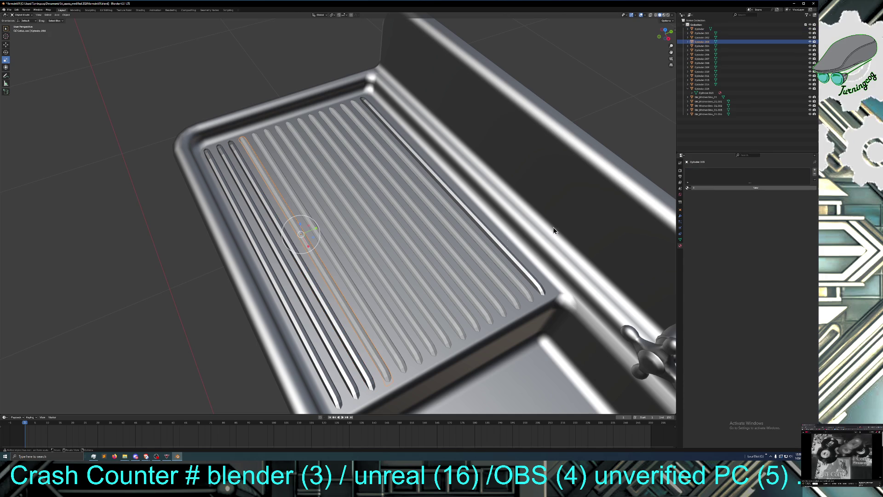
click(688, 188)
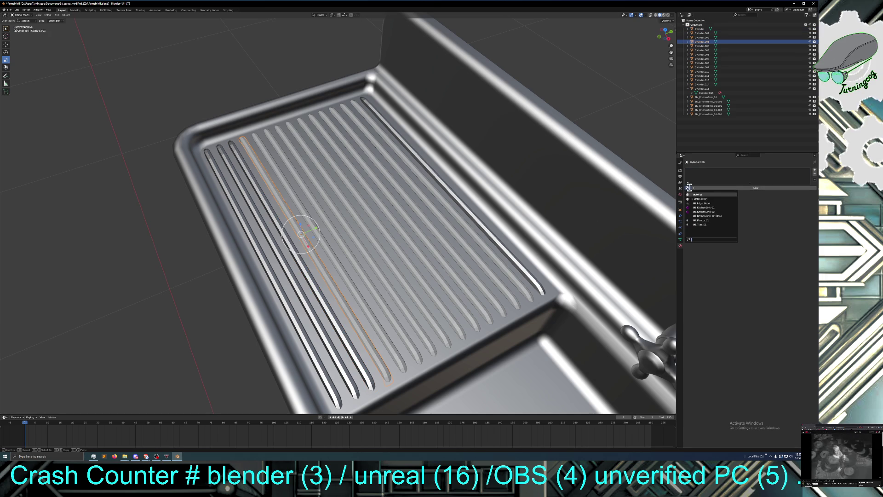
click(703, 207)
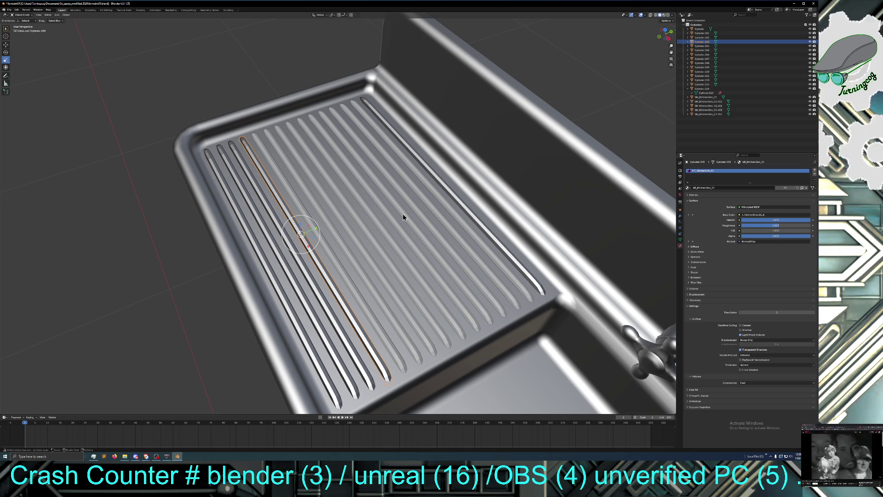
Step: Give ribs Cylinder.006, Cylinder.005 and Cylinder.007 the MI_KitchenSink_01 material
click(329, 251)
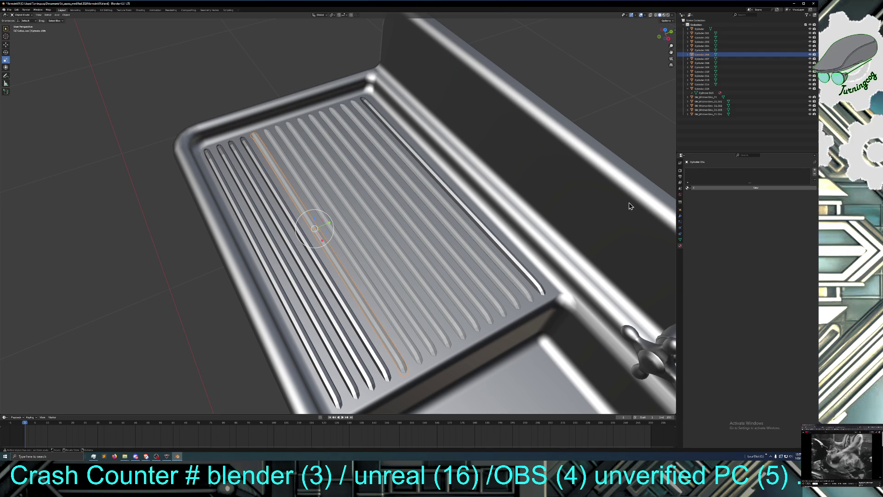
click(688, 188)
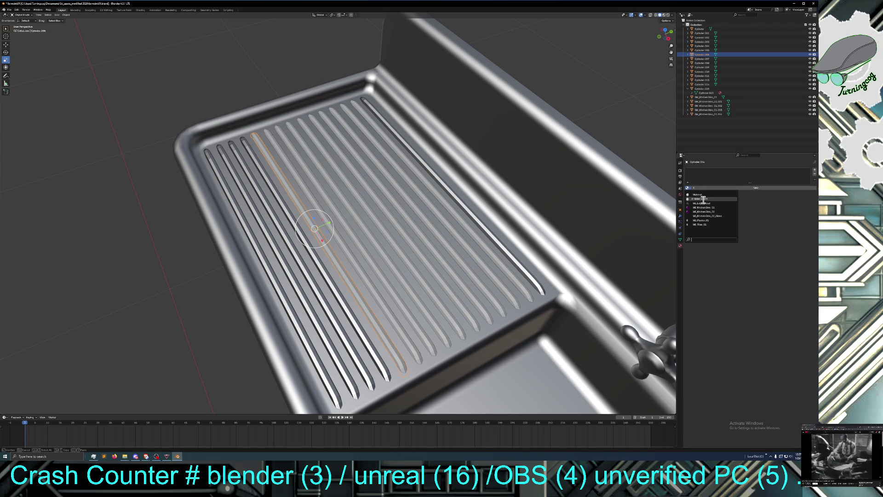
click(708, 208)
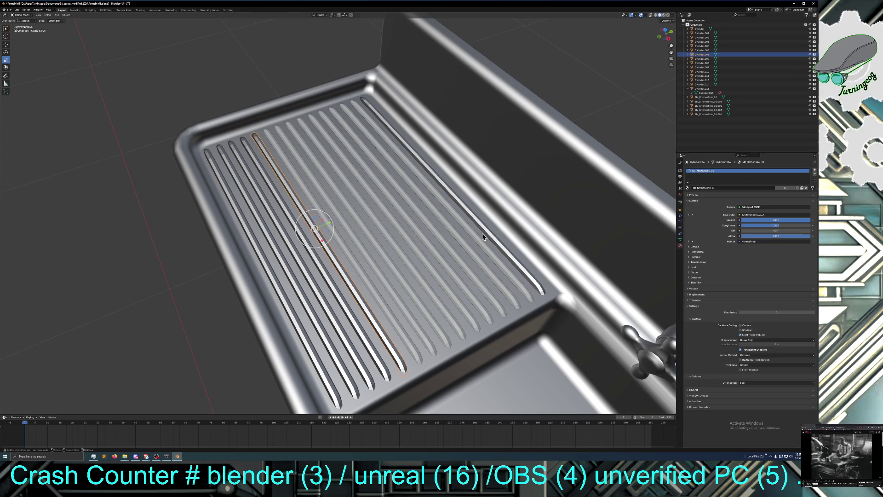
click(355, 264)
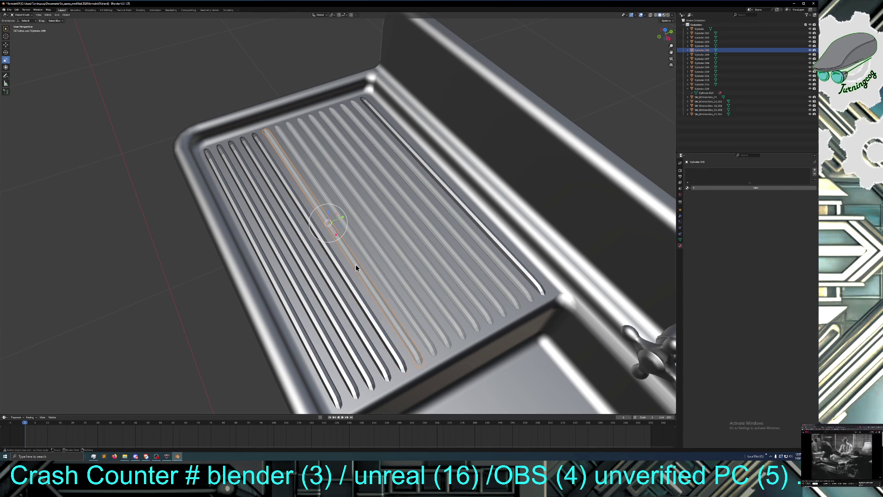
click(688, 188)
click(700, 207)
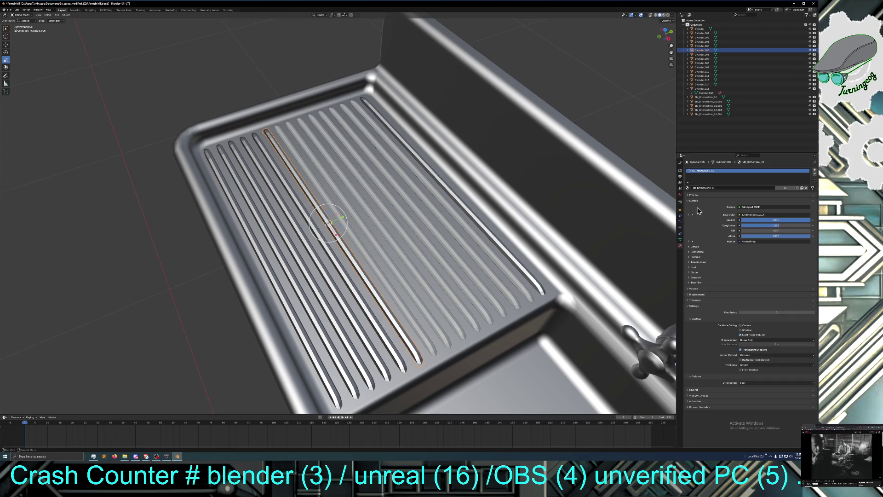
click(372, 261)
click(688, 188)
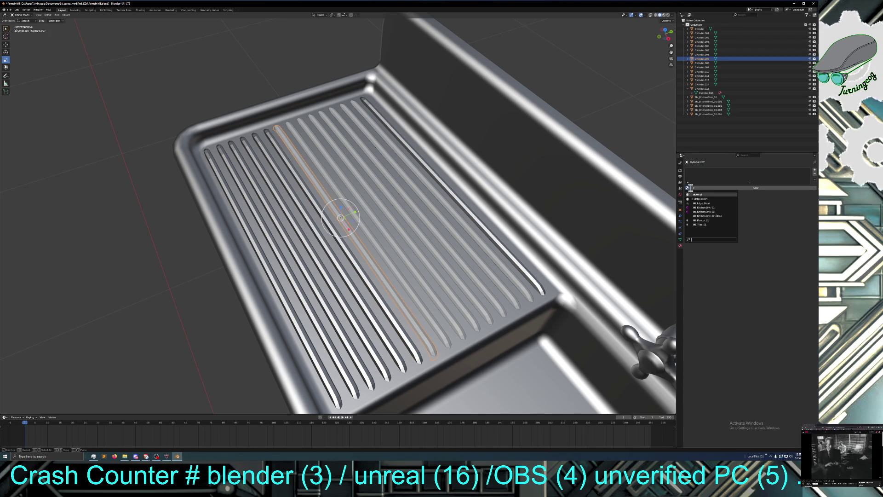
click(700, 207)
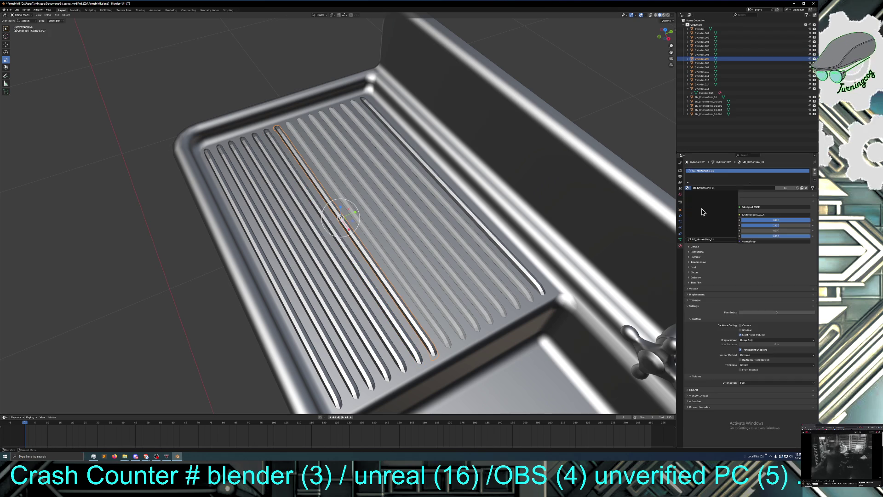
Step: Replace Material.002 on Cylinder.004 with MI_KitchenSink_01, then assign it to Cylinder.009 and Cylinder.010
click(385, 257)
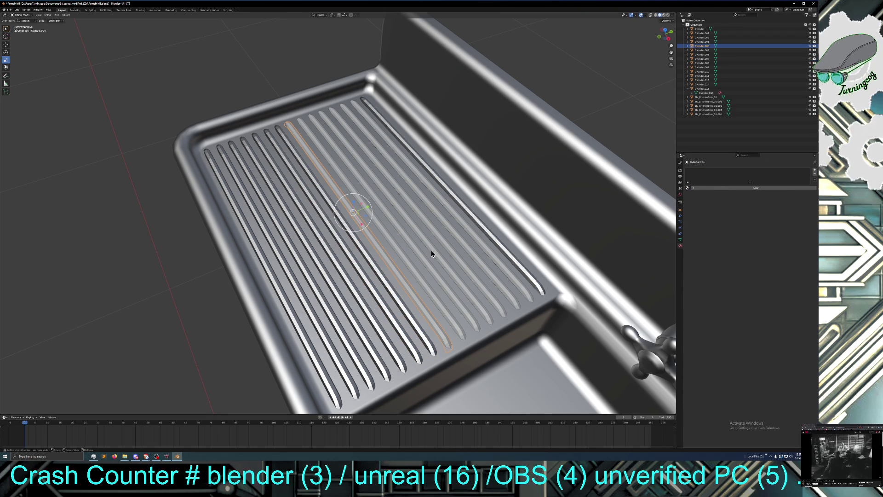
click(695, 189)
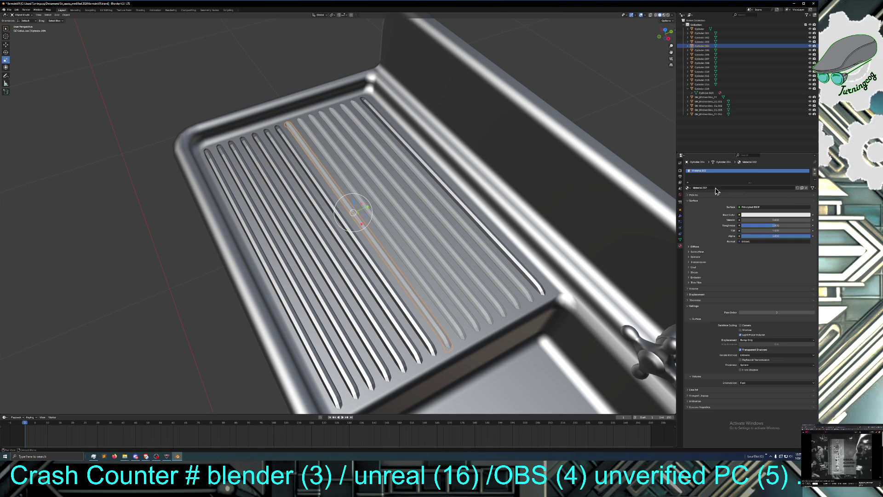
click(688, 188)
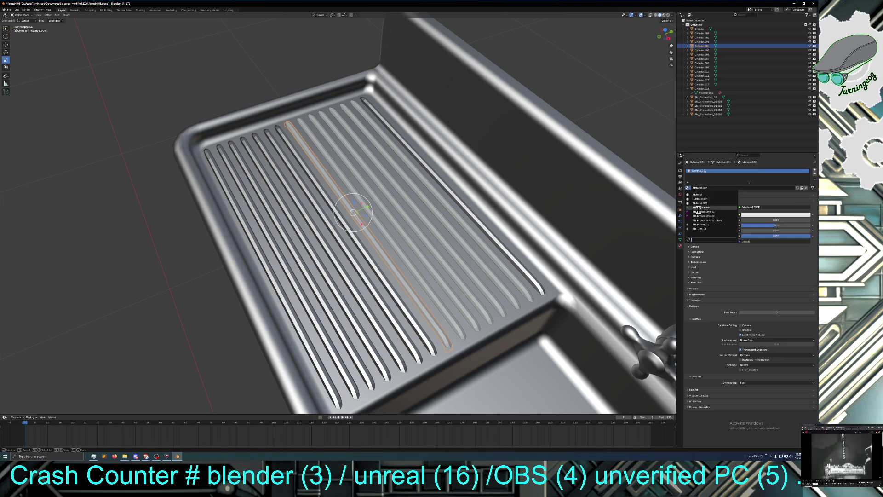
click(700, 212)
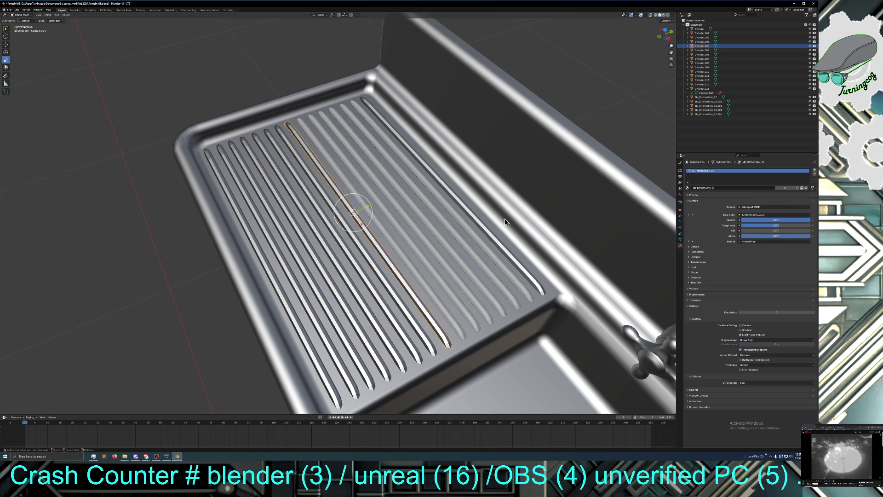
click(391, 239)
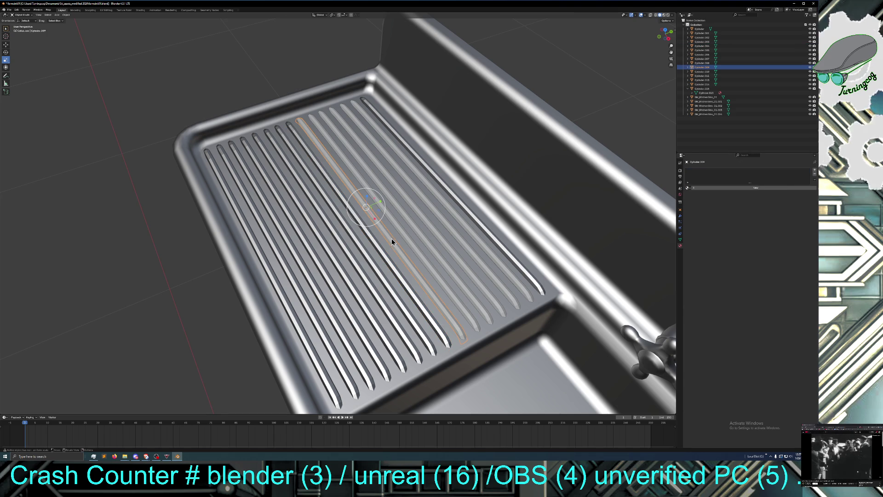
click(688, 188)
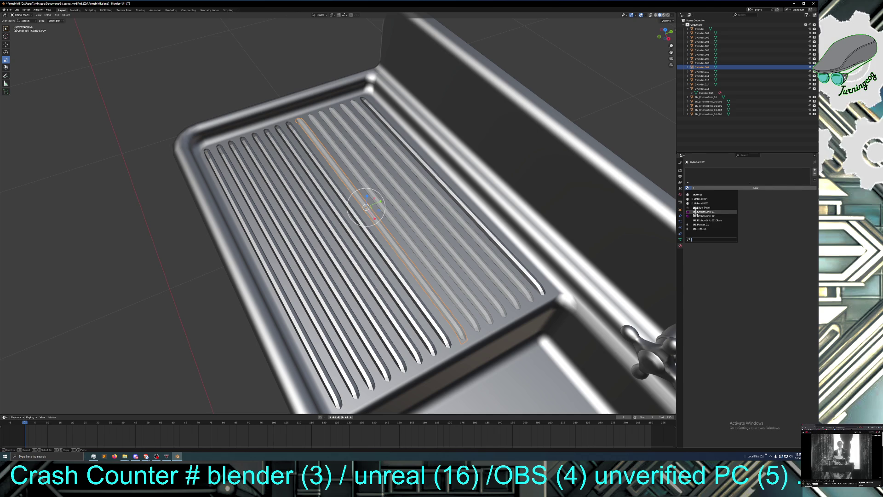
click(696, 212)
click(415, 245)
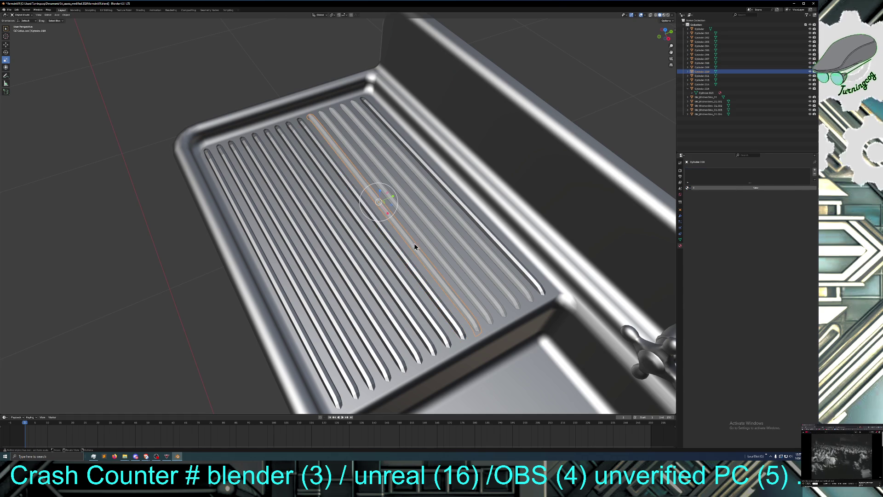
click(689, 189)
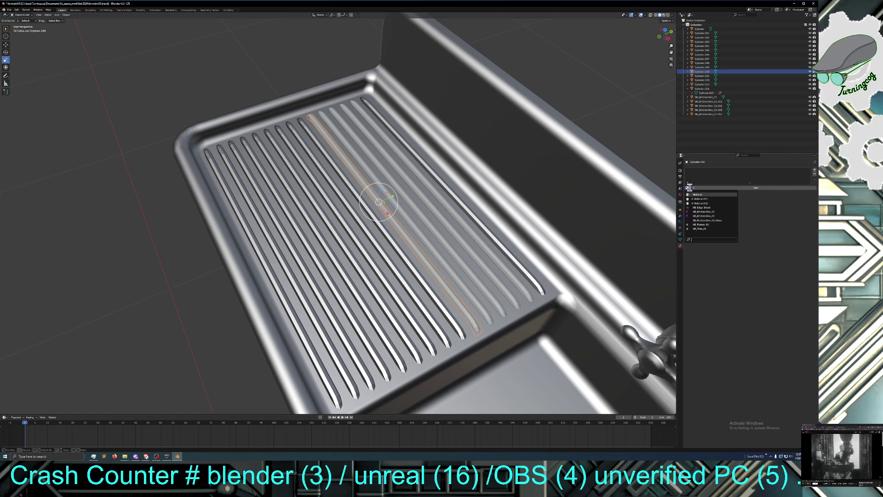
click(698, 212)
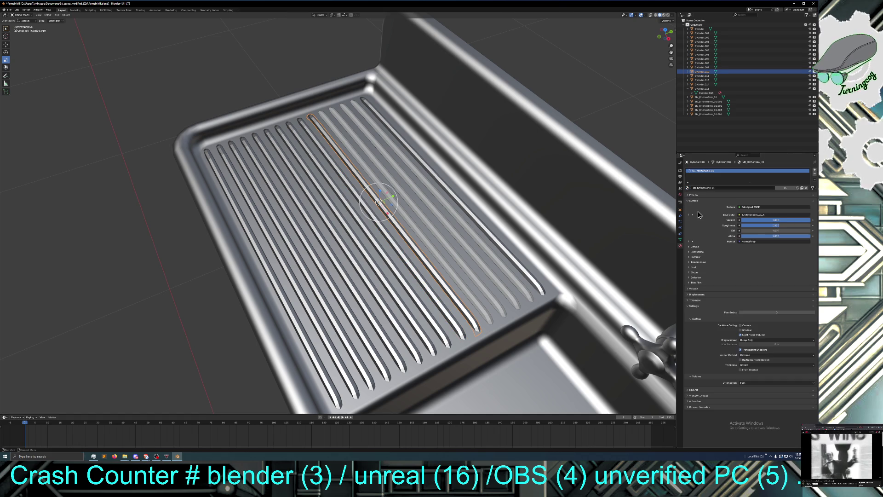
Step: Assign MI_KitchenSink_01 to Cylinder.008 and swap it in for Cylinder.011's default Material
click(443, 264)
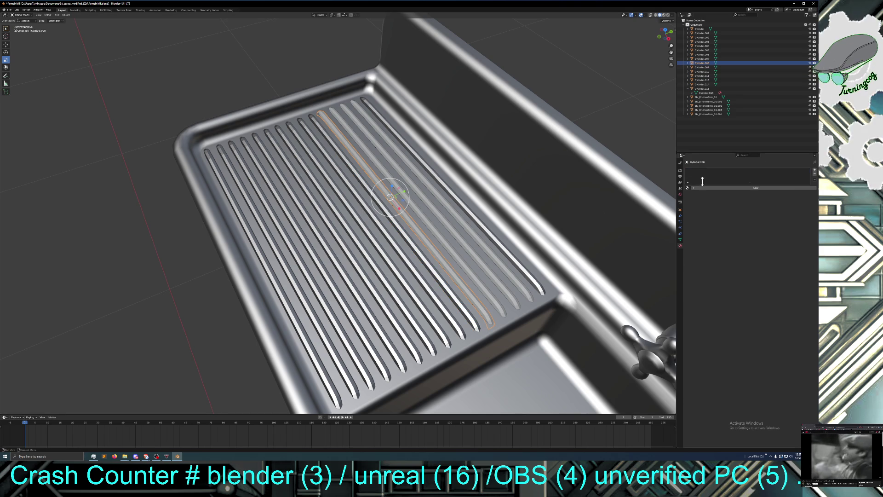
click(688, 187)
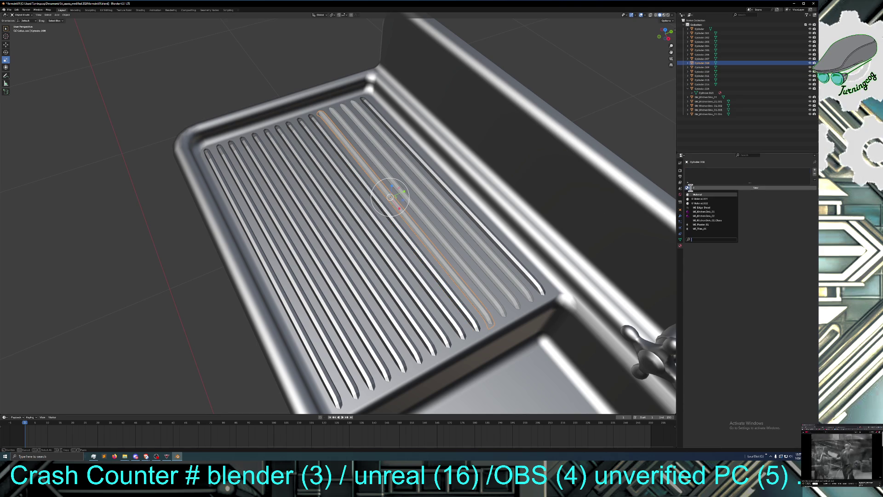
click(699, 211)
click(448, 249)
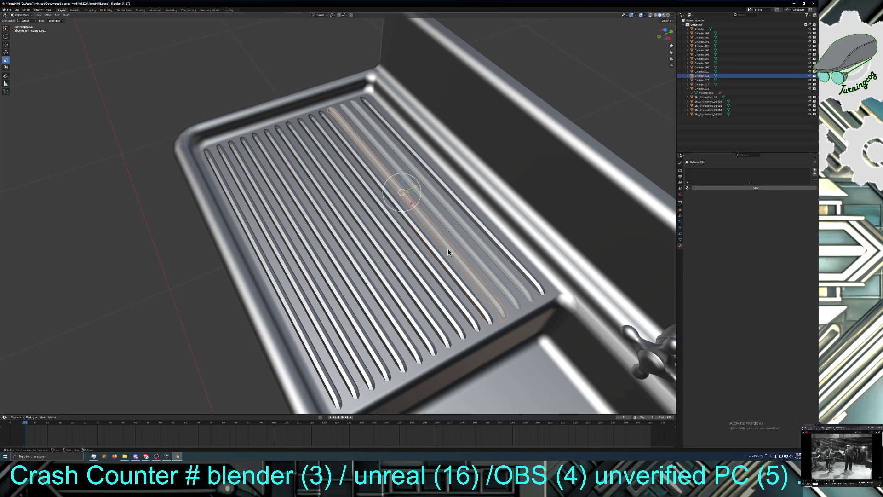
click(688, 188)
click(690, 195)
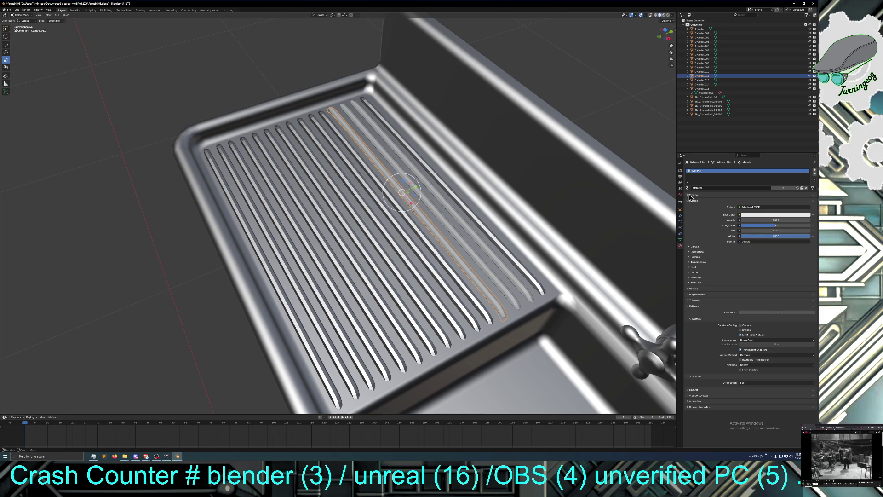
click(689, 187)
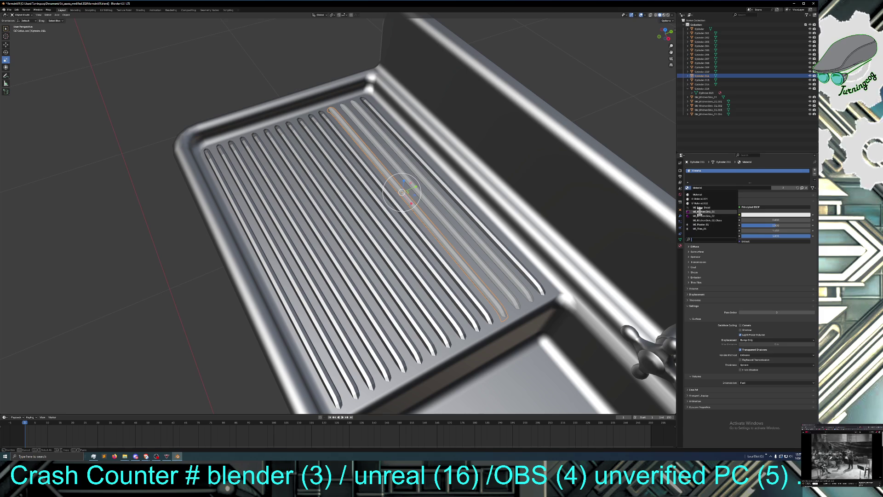
click(699, 211)
Step: Give Cylinder.014 and Cylinder.013 MI_KitchenSink_01, then select rib Cylinder.015
click(460, 236)
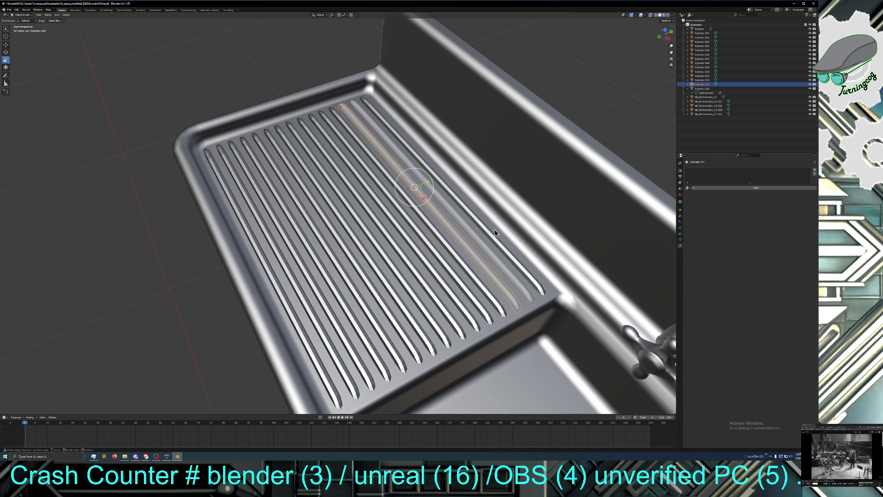
click(689, 189)
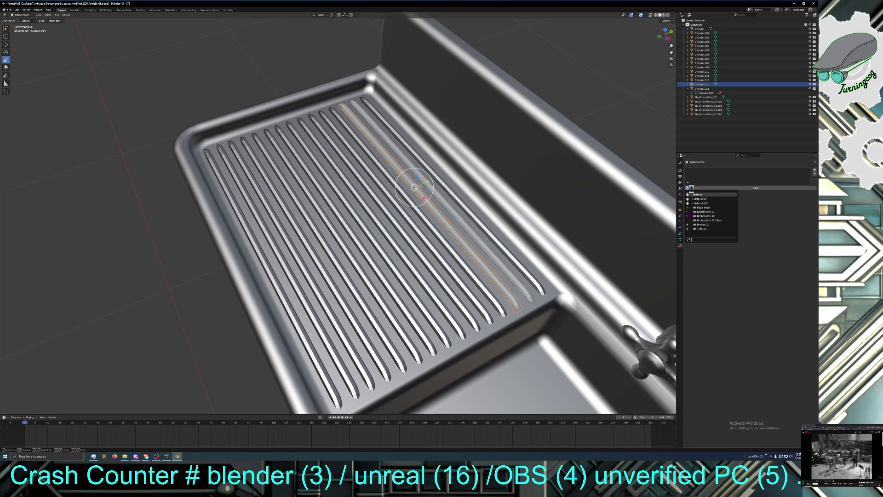
click(704, 211)
click(479, 238)
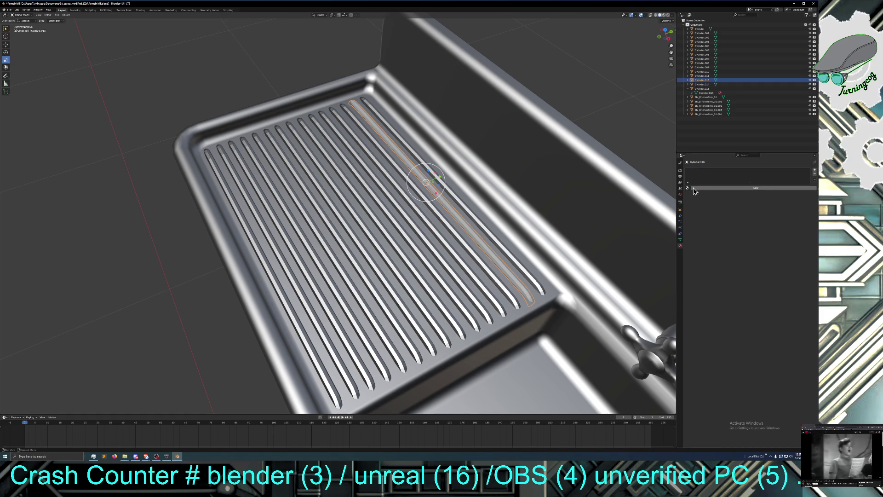
click(688, 188)
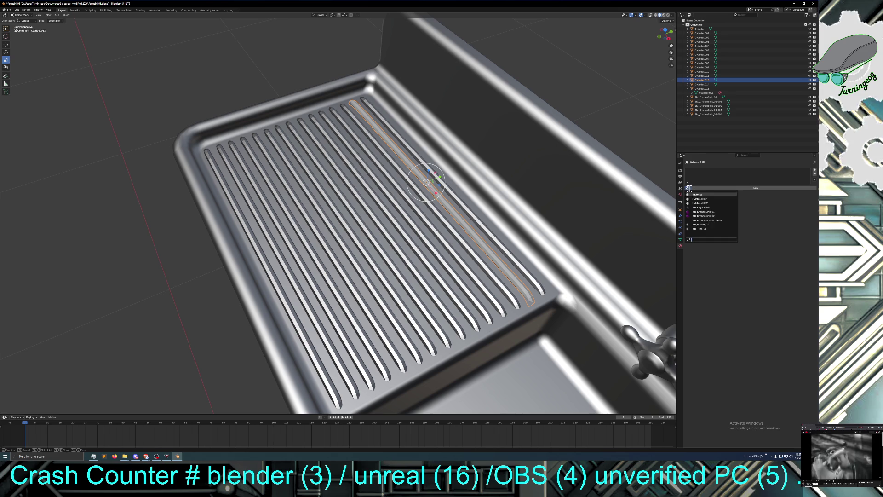
click(704, 211)
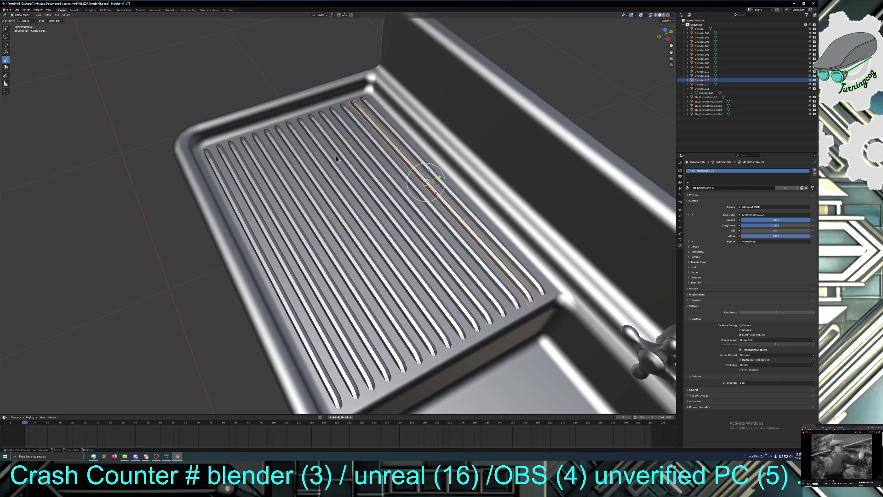
click(399, 134)
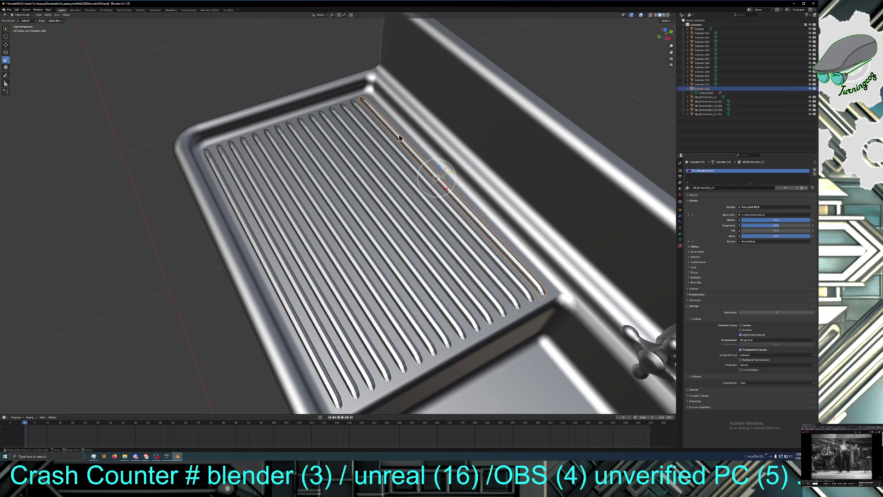
Step: Shift-select the fourteen remaining ribs from right to left so the whole row is selected
shift+click(393, 148)
shift+click(390, 158)
shift+click(380, 173)
shift+click(370, 187)
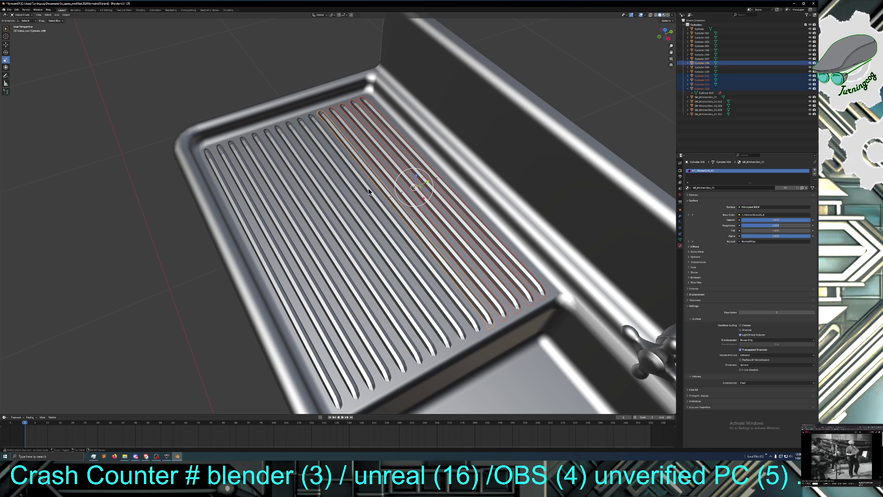
shift+click(367, 197)
shift+click(363, 204)
shift+click(348, 217)
shift+click(337, 233)
shift+click(330, 241)
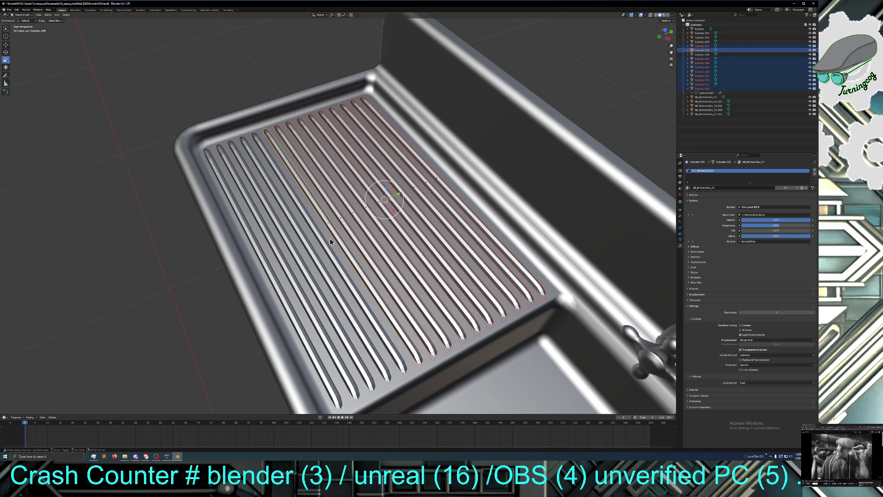
shift+click(322, 251)
shift+click(310, 258)
shift+click(301, 274)
shift+click(285, 291)
shift+click(288, 255)
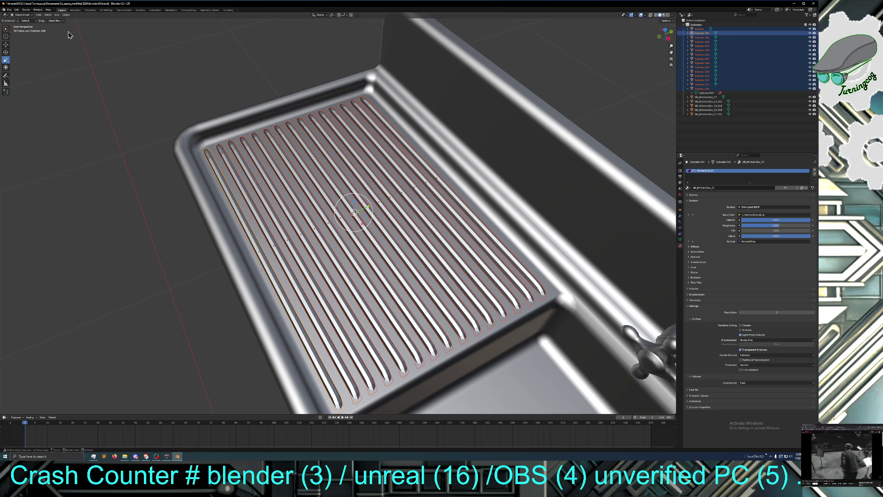
middle_drag(72, 44, 58, 17)
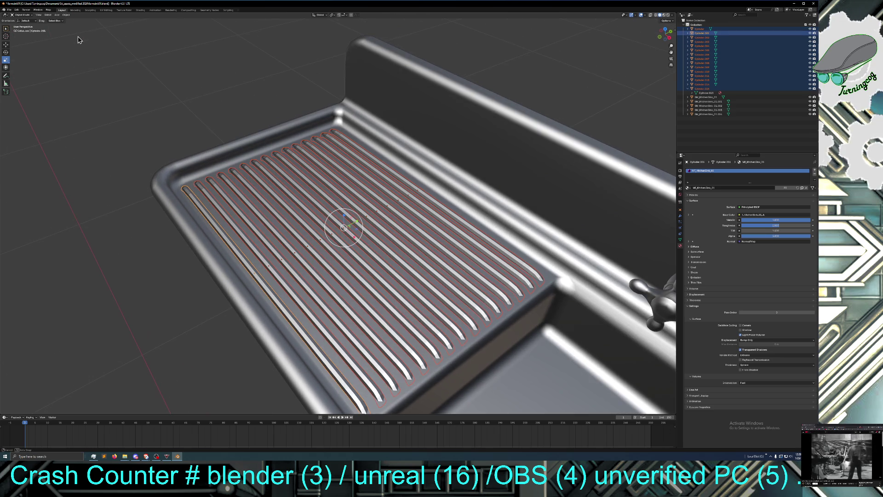
Step: Enter Edit Mode on the selected ribs and select all their geometry
click(66, 15)
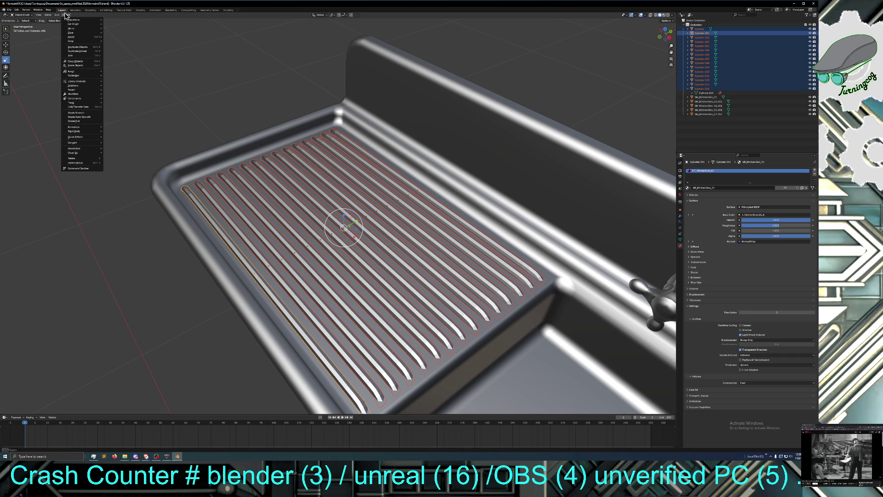
mouse_move(57, 17)
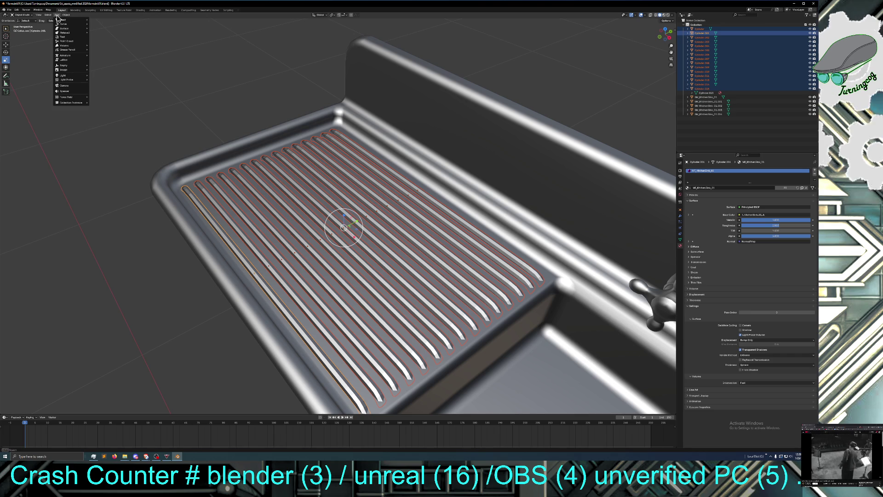
click(21, 15)
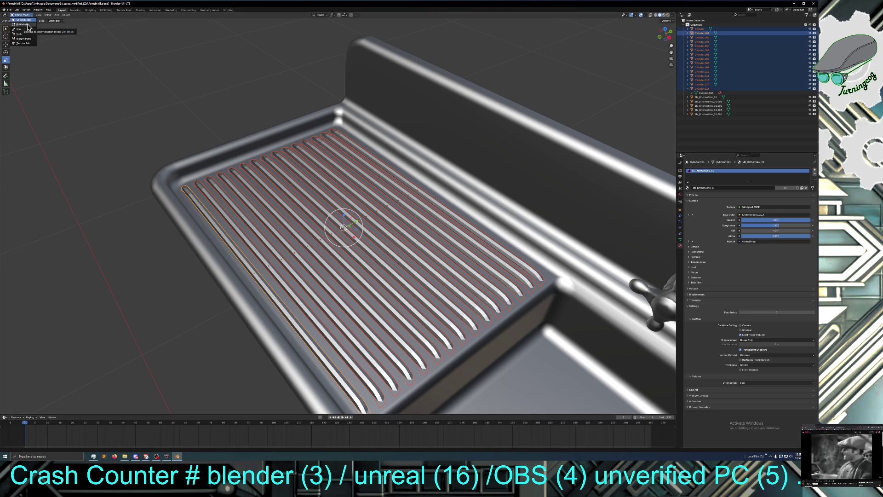
click(23, 25)
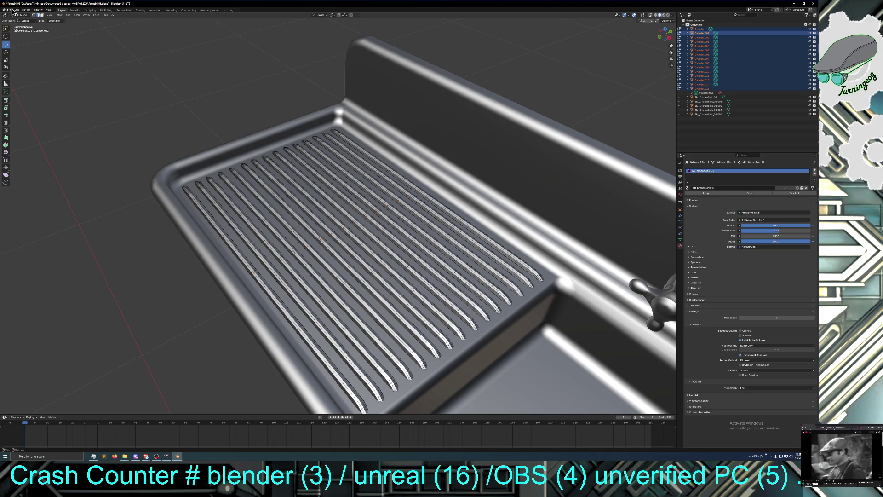
click(59, 15)
click(63, 22)
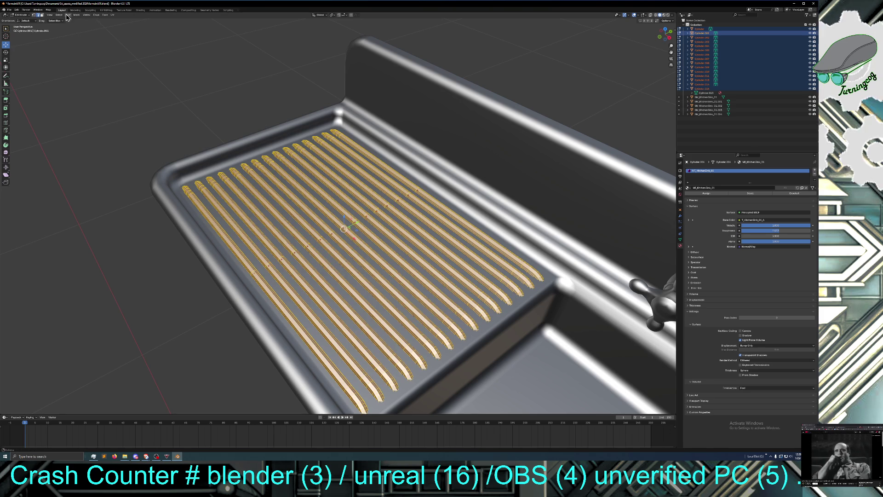
Step: Apply Edge > Clear Sharp to the rib meshes
click(76, 17)
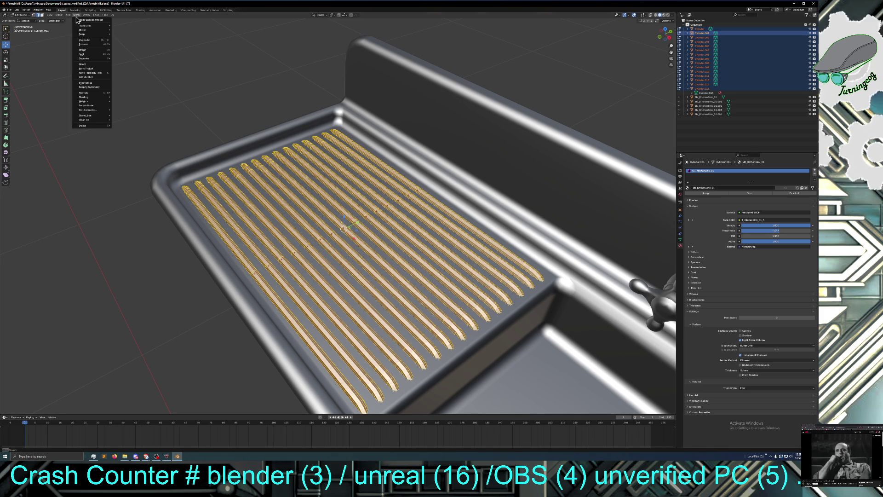
mouse_move(97, 16)
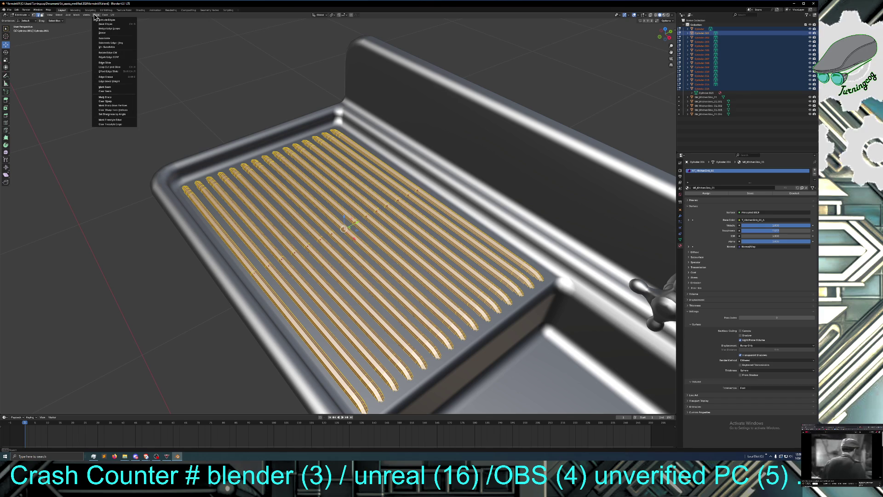
click(121, 101)
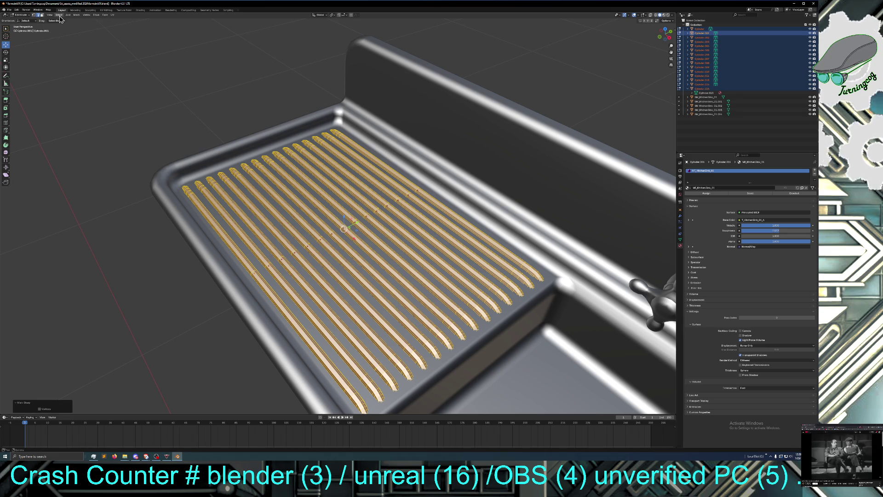
Step: Undo the Clear Sharp, apply Shade Smooth Faces to the ribs, and deselect them
key(ctrl+z)
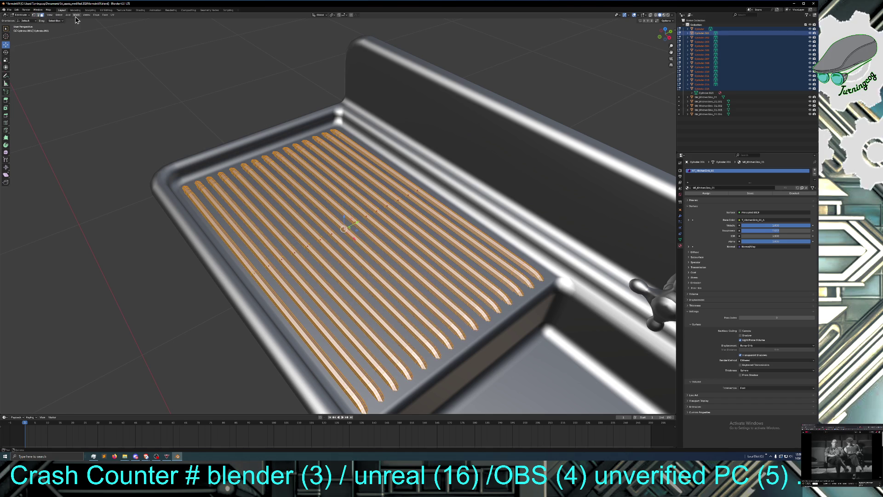
click(76, 16)
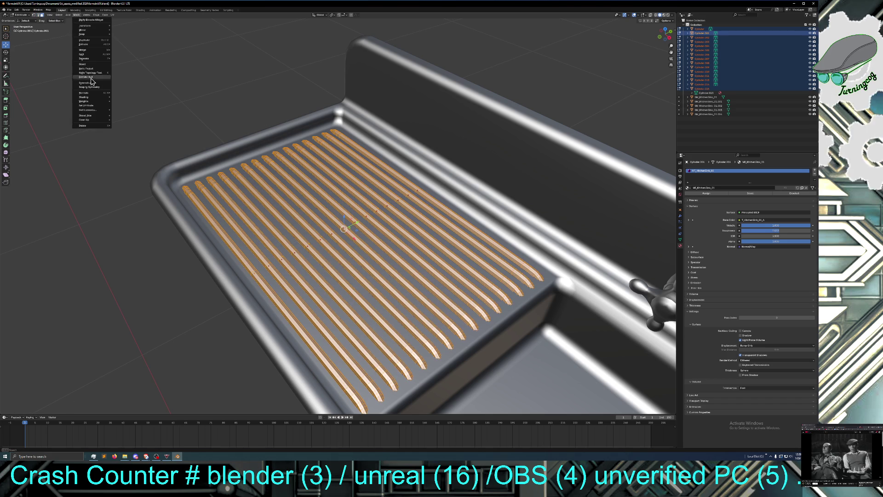
mouse_move(98, 100)
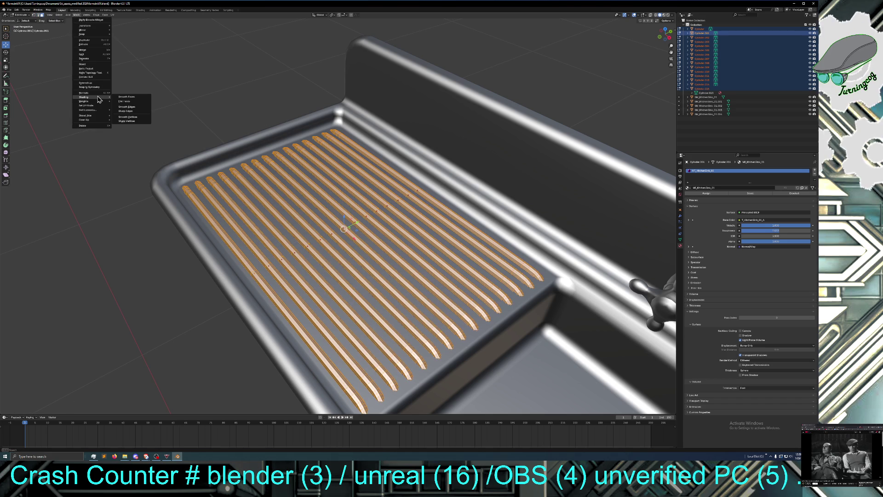
click(121, 97)
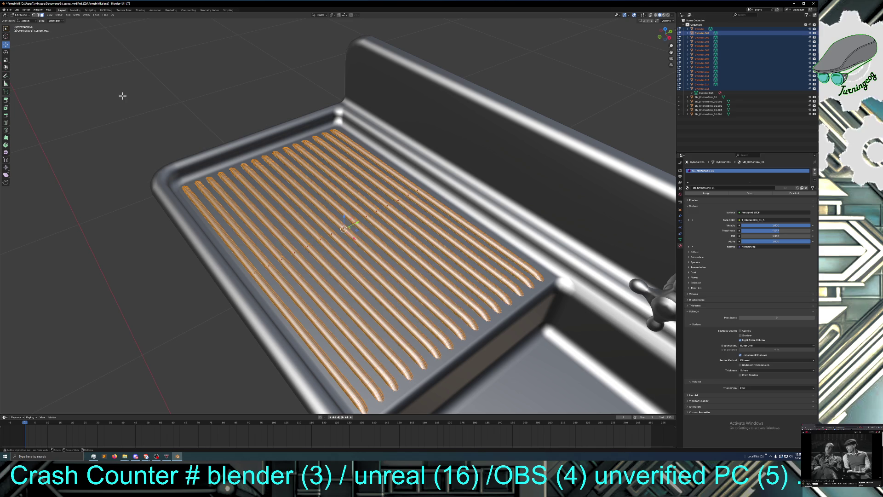
key(alt+a)
middle_drag(128, 91, 132, 93)
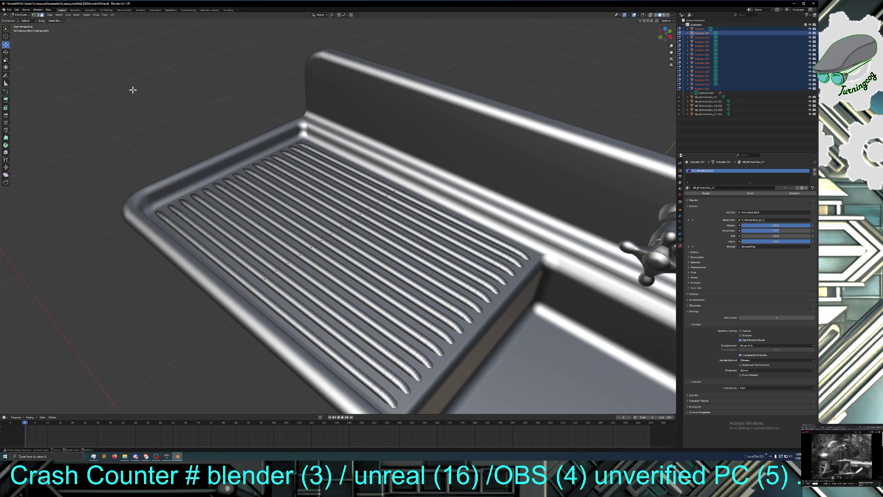
Step: Return to Object Mode with nothing selected and orbit to a side view with the faucet
click(21, 15)
click(20, 13)
click(18, 12)
click(20, 22)
key(alt+a)
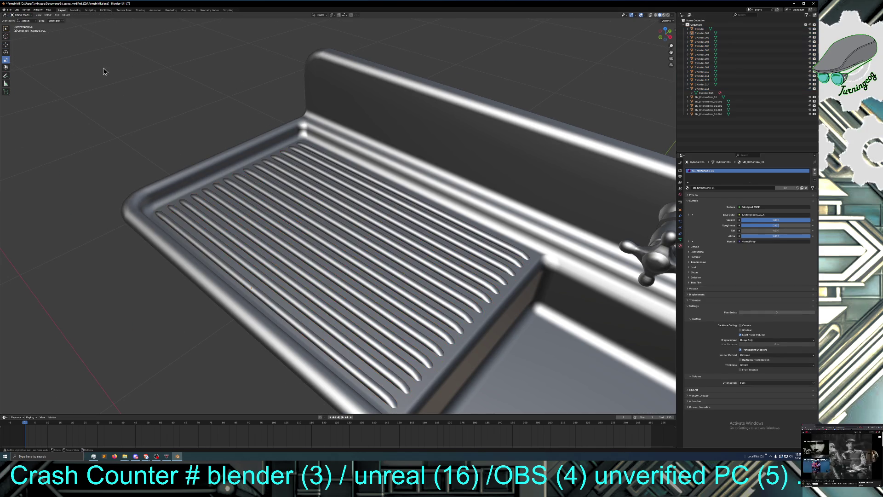
middle_drag(117, 82, 132, 72)
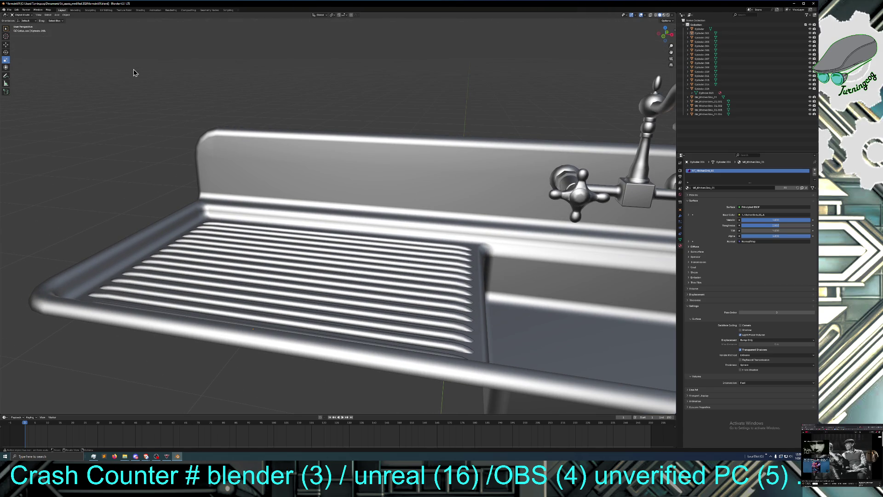
scroll(133, 72, down, 3)
scroll(163, 102, down, 4)
middle_drag(166, 102, 187, 75)
mouse_move(244, 204)
middle_down()
mouse_move(226, 234)
mouse_move(217, 207)
mouse_move(235, 180)
mouse_move(269, 207)
mouse_move(245, 208)
mouse_move(244, 200)
mouse_move(257, 221)
mouse_move(255, 213)
middle_up()
scroll(215, 238, up, 3)
scroll(211, 230, up, 2)
scroll(224, 183, up, 2)
scroll(251, 216, down, 3)
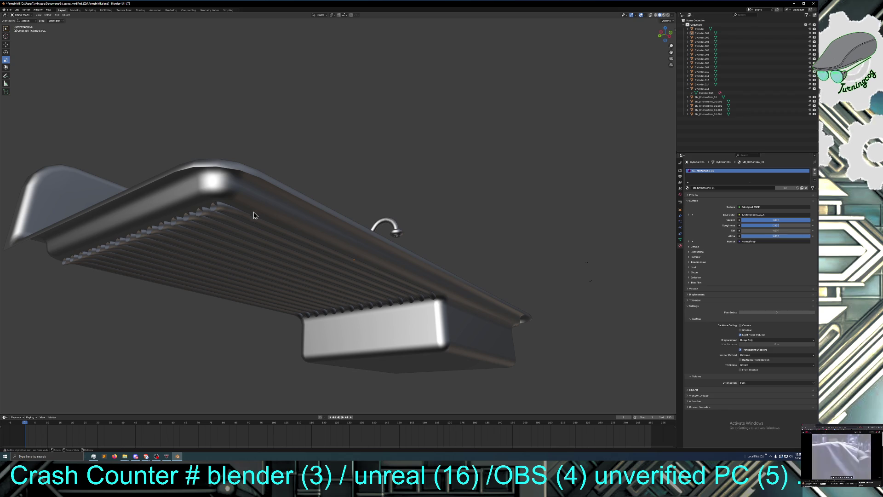
mouse_move(238, 228)
middle_down()
mouse_move(241, 250)
mouse_move(230, 225)
mouse_move(206, 227)
mouse_move(231, 233)
middle_up()
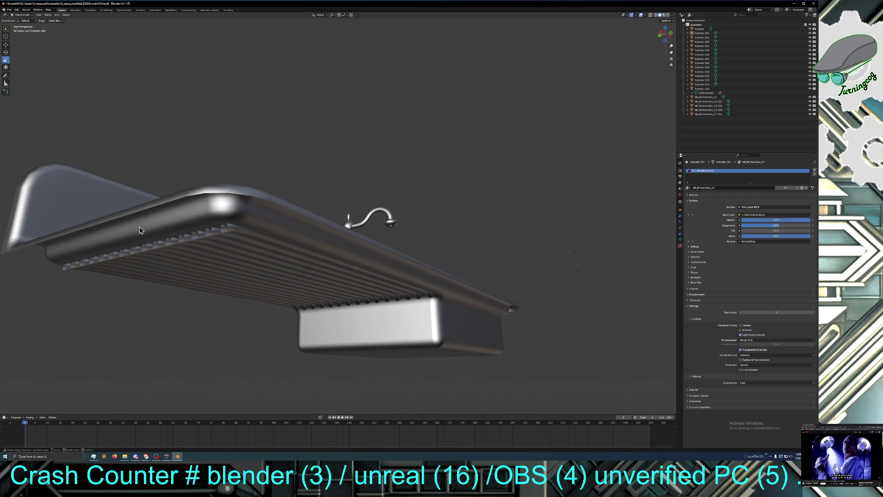
Step: Select the sink body and orbit to a front view of the backsplash and faucet
click(131, 214)
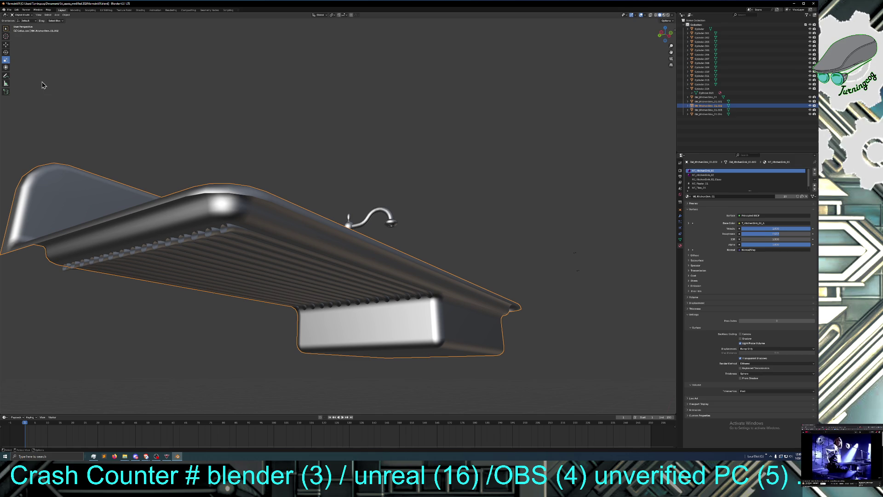
mouse_move(43, 83)
middle_down()
mouse_move(50, 94)
mouse_move(37, 94)
middle_up()
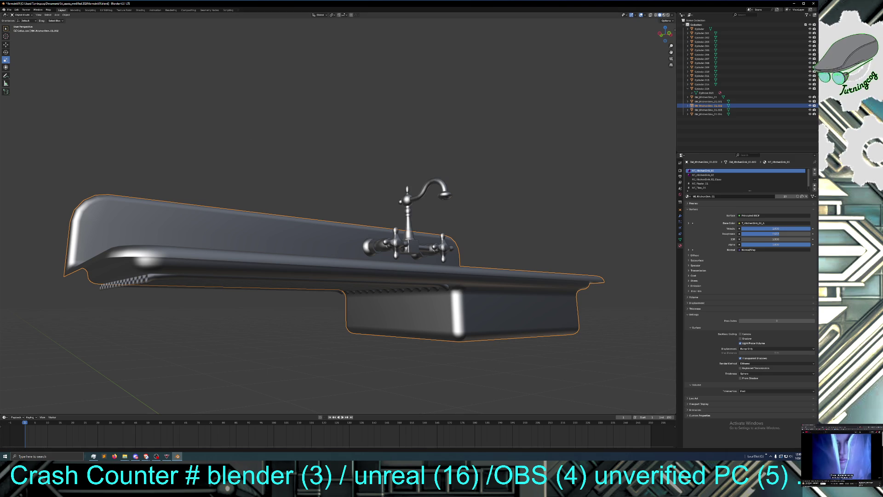
click(145, 456)
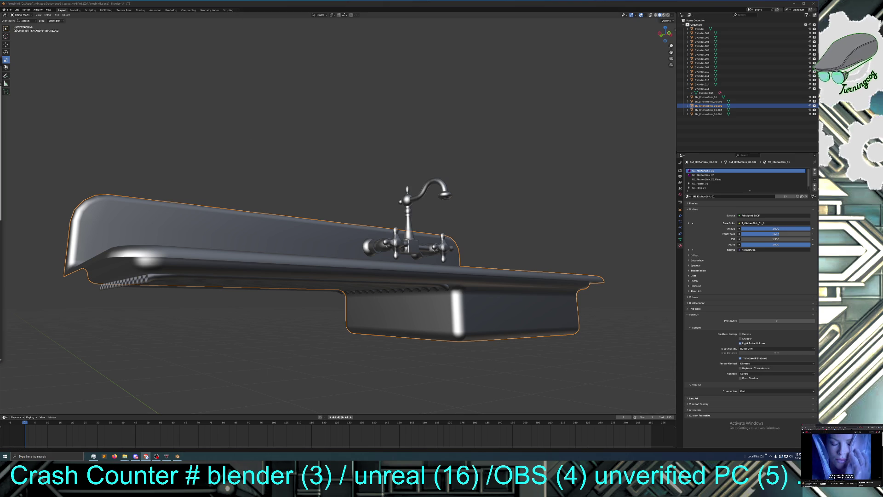
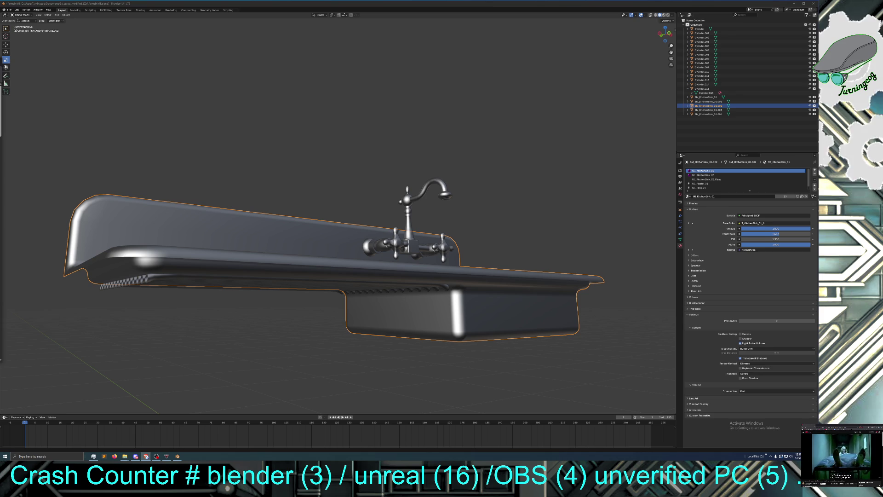
Step: Switch to the browser showing the high-back wall-mount sink reference page
key(alt+Tab)
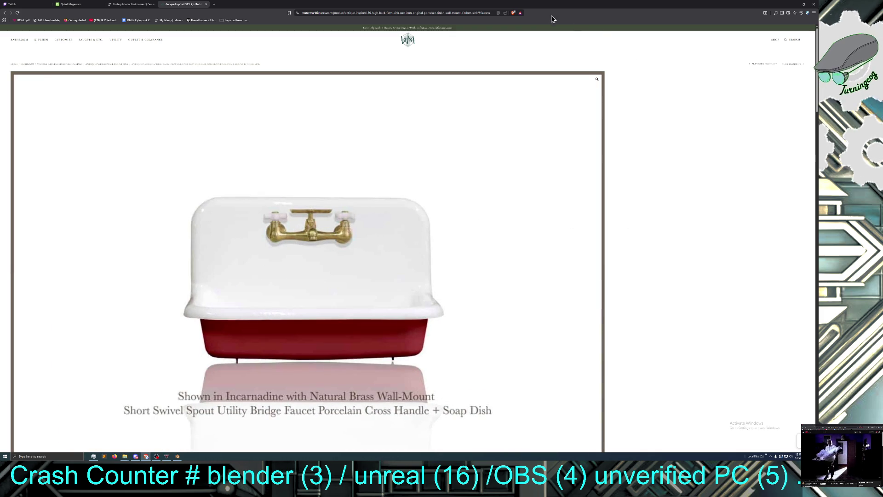
Step: Move the browser window off the left screen edge to reveal the drainboard sink model
mouse_move(568, 4)
mouse_down()
mouse_move(593, 6)
mouse_move(3, 83)
mouse_up()
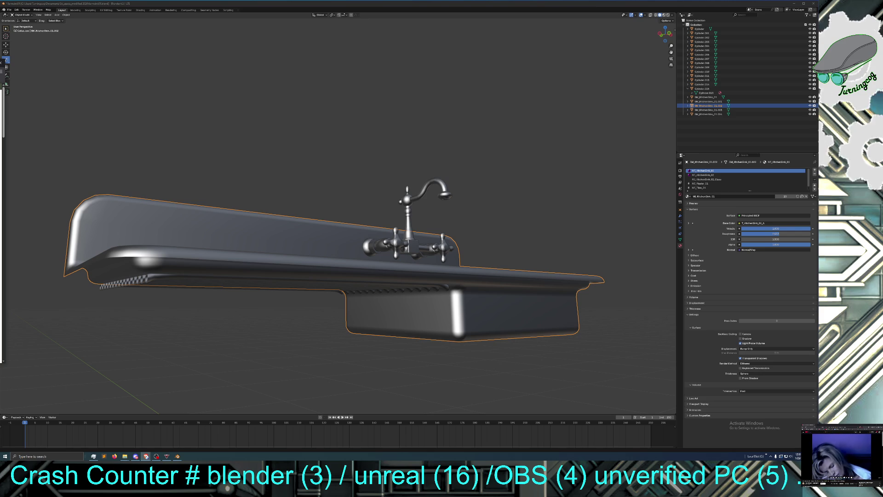
Step: Pull the browser with vintage enamel sink image results from the screen edge over the model
drag(3, 83, 2, 82)
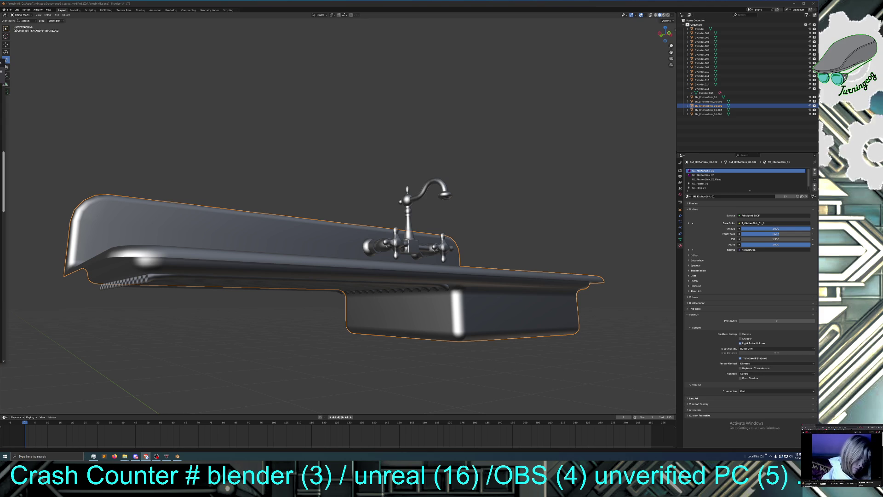
drag(2, 82, 1, 98)
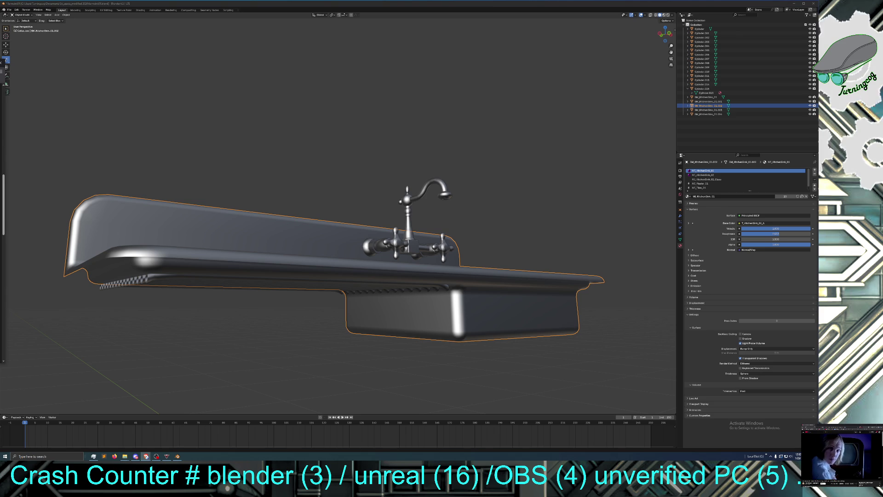
drag(3, 179, 3, 91)
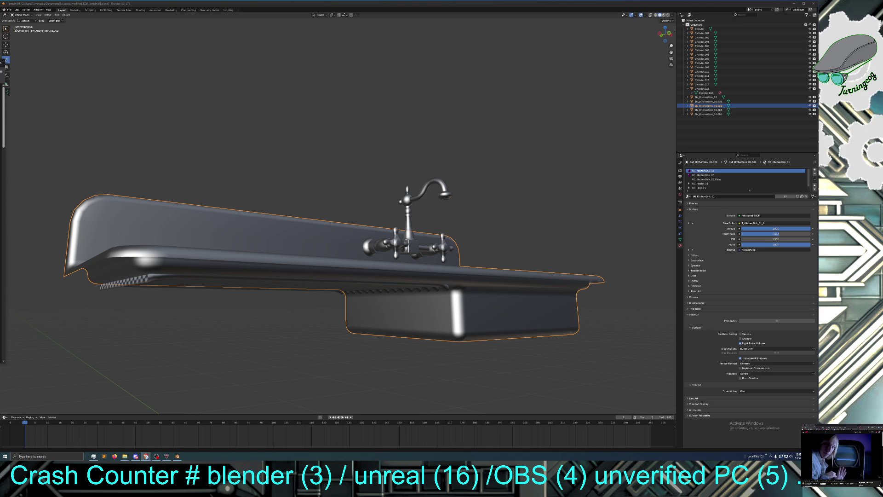
drag(3, 117, 3, 195)
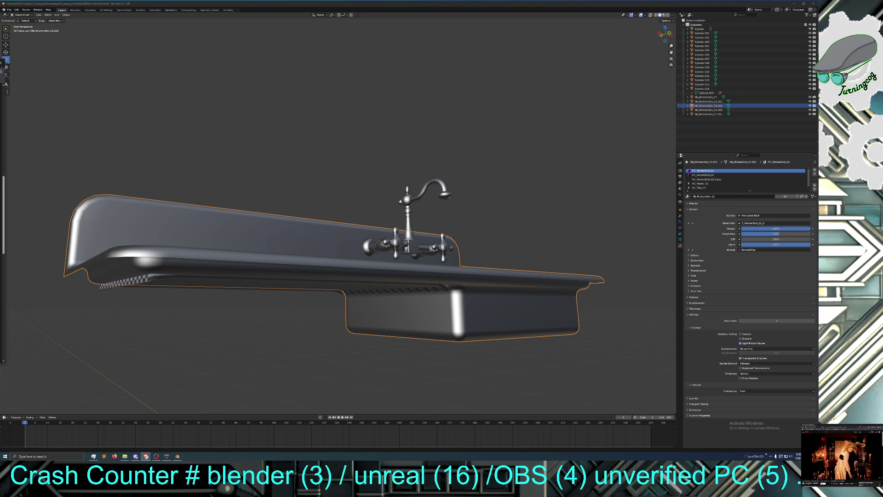
mouse_move(55, 62)
mouse_down()
mouse_move(634, 107)
mouse_move(552, 77)
mouse_move(564, 40)
mouse_move(593, 25)
mouse_up()
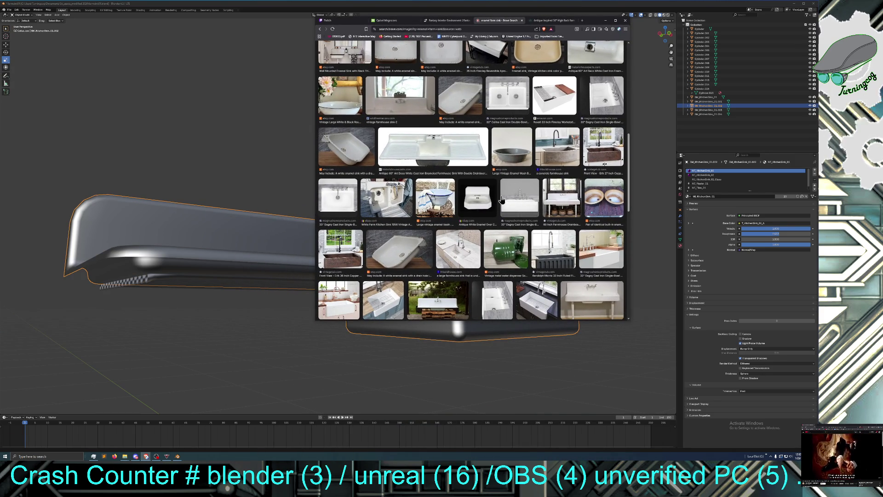
Step: Scroll the image results and preview the white enamel sink with drain hole
scroll(499, 199, down, 1)
scroll(498, 199, down, 3)
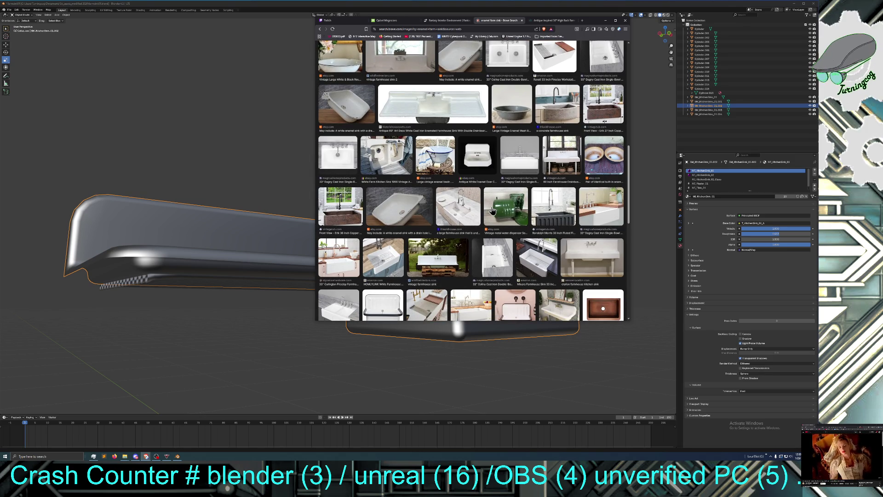
scroll(491, 210, down, 4)
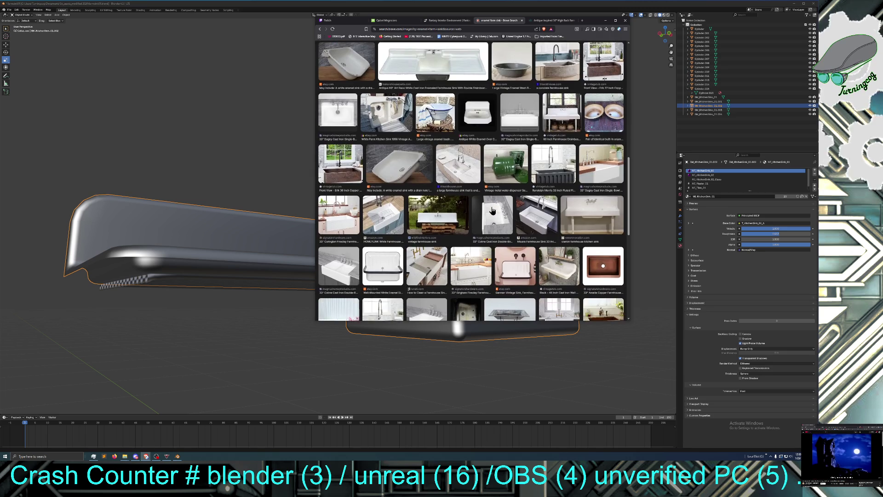
scroll(491, 209, down, 3)
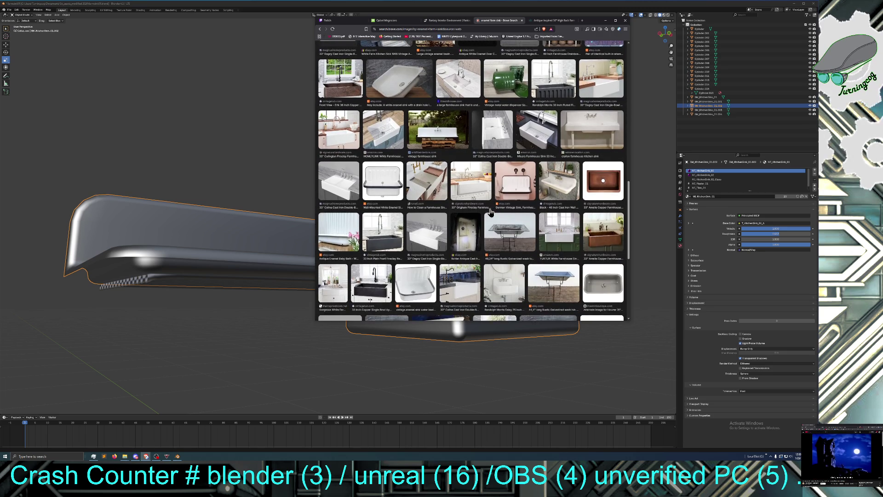
scroll(490, 213, down, 2)
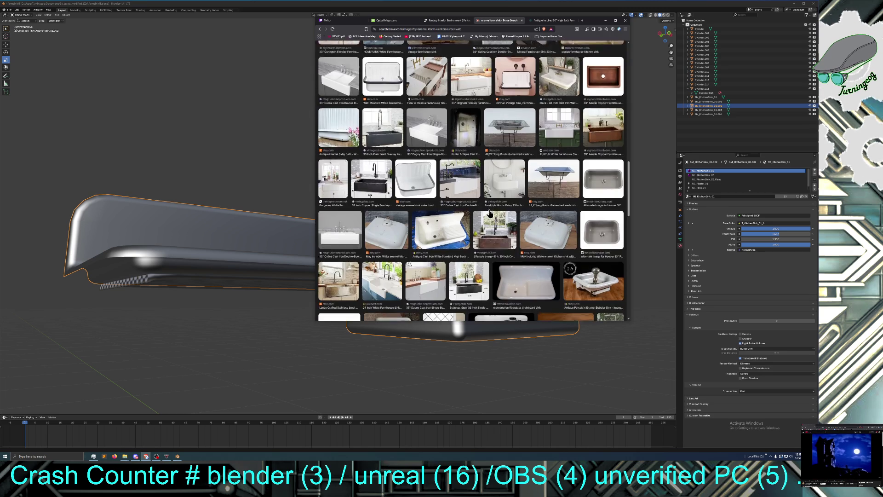
scroll(490, 214, down, 1)
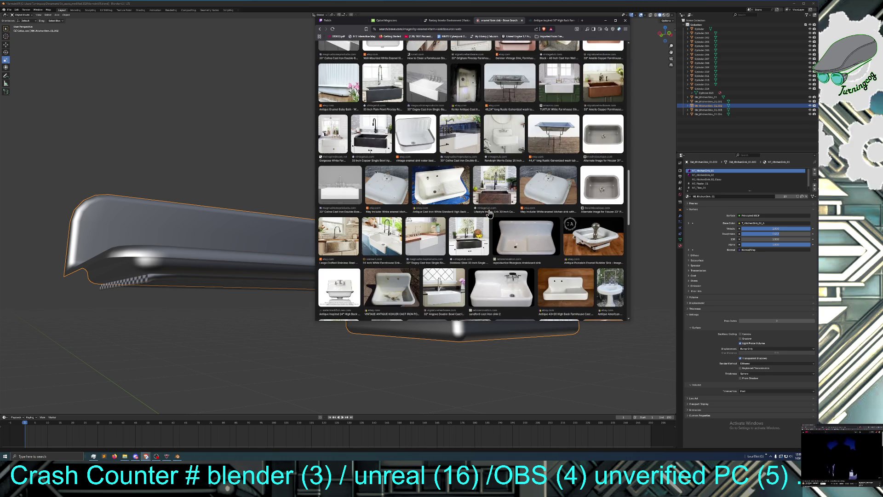
click(558, 186)
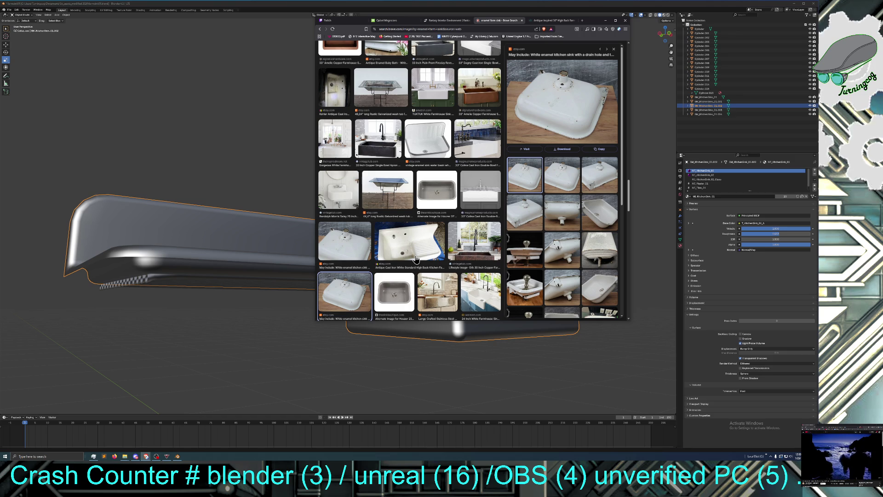
Step: Preview the 42" Sudbury wall-hung drainboard sink and open its source page in a new tab
scroll(417, 259, down, 2)
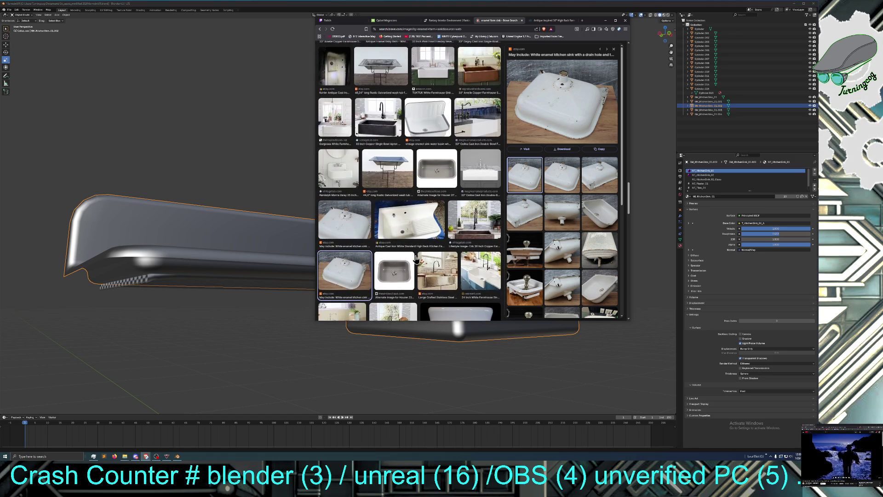
scroll(416, 259, down, 3)
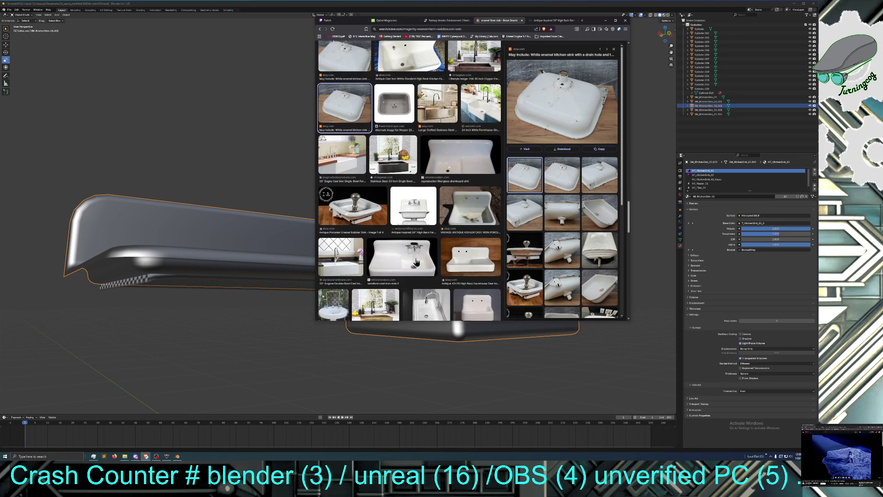
scroll(416, 261, down, 1)
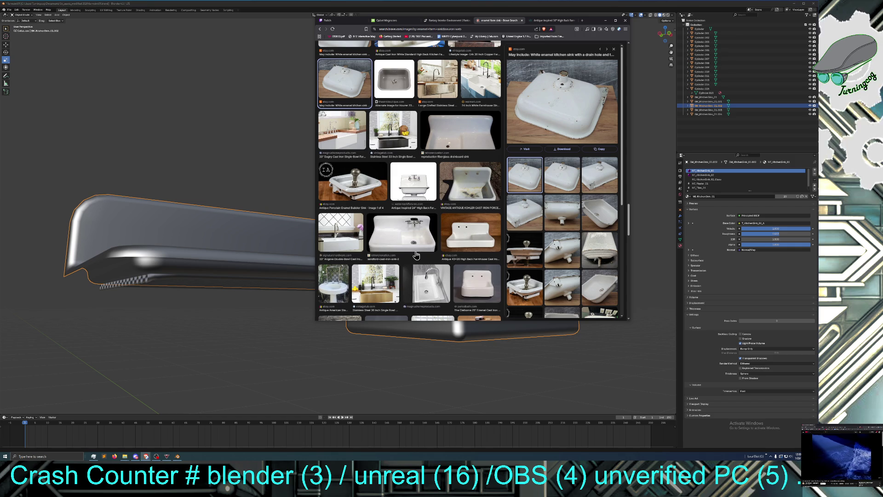
scroll(416, 254, down, 3)
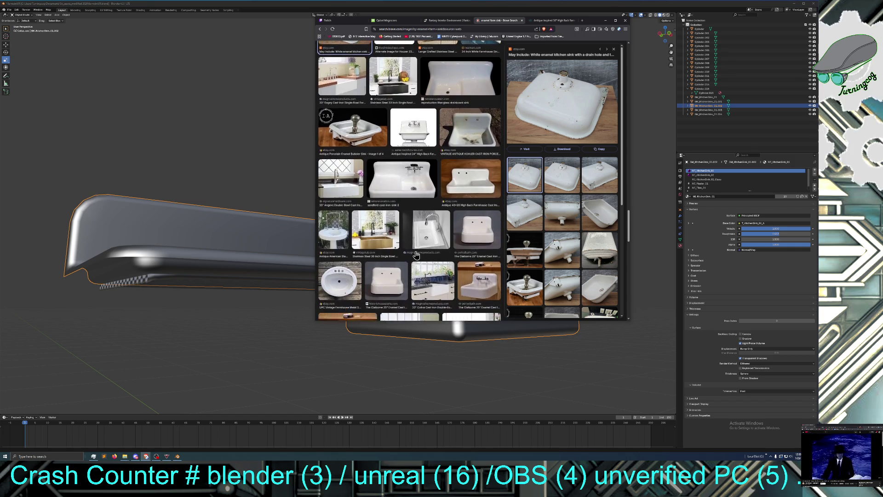
scroll(416, 254, down, 5)
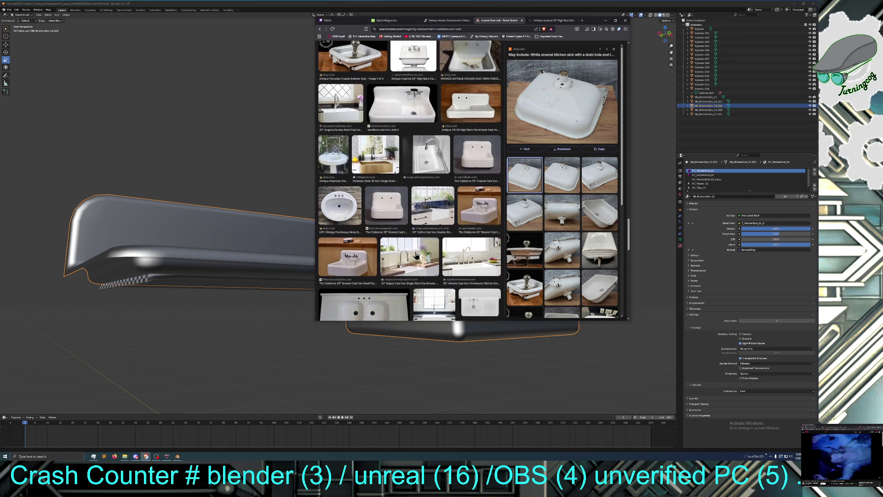
scroll(416, 254, down, 5)
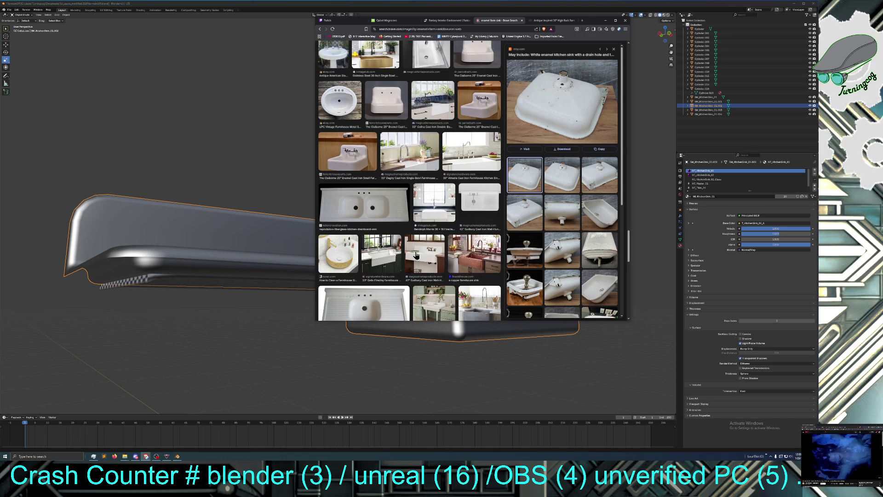
scroll(416, 254, down, 1)
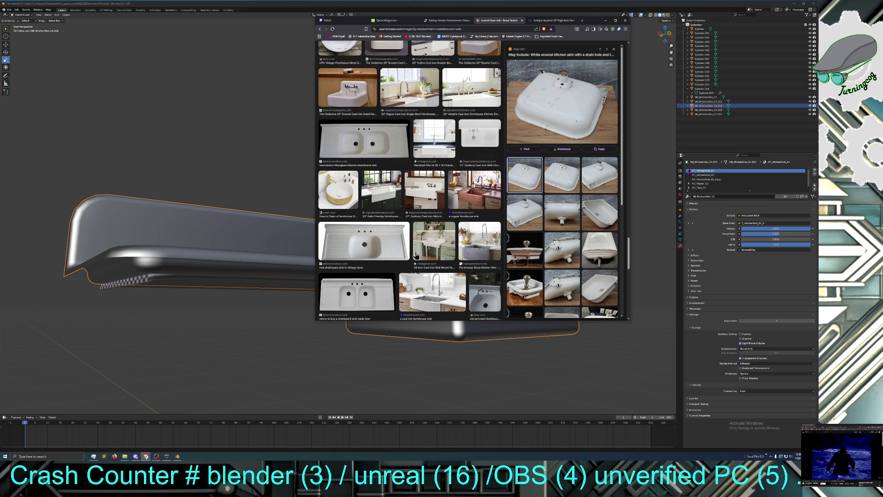
click(425, 193)
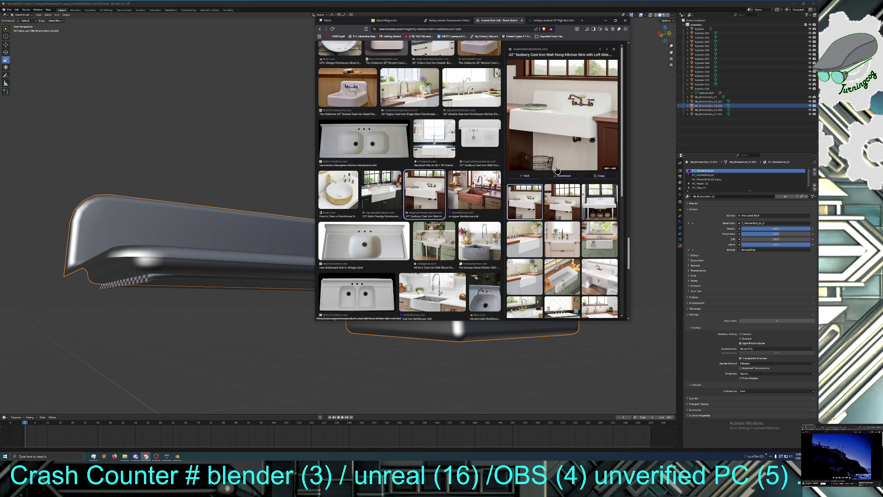
right_click(563, 132)
click(572, 135)
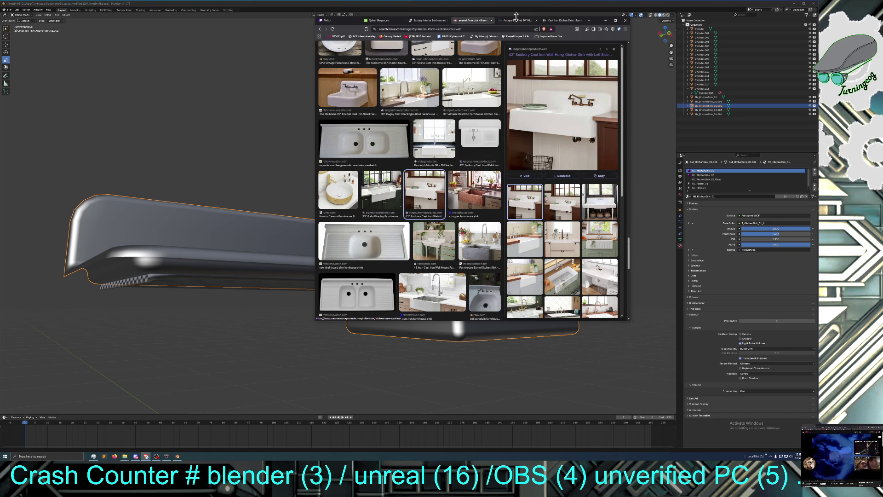
click(561, 21)
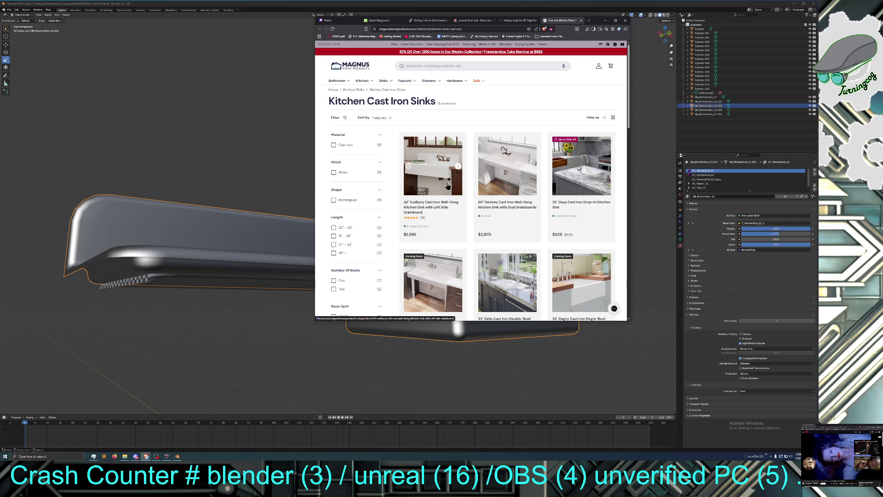
Step: Browse the Magnus cast iron sinks listing and Antique Inspired page, then return to the image results
scroll(447, 255, down, 2)
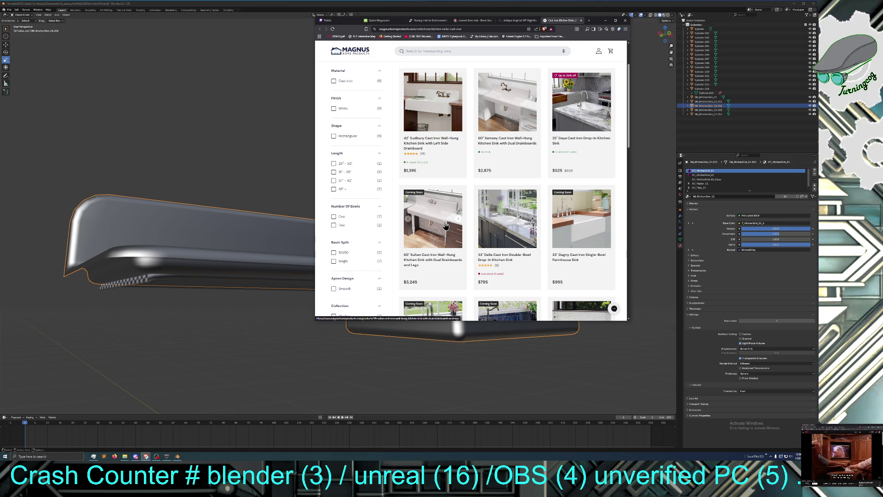
scroll(445, 226, down, 1)
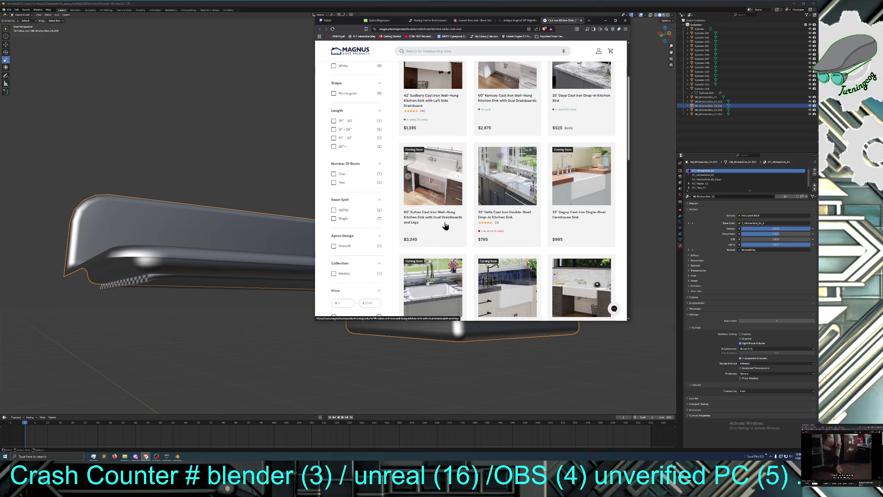
scroll(478, 84, up, 2)
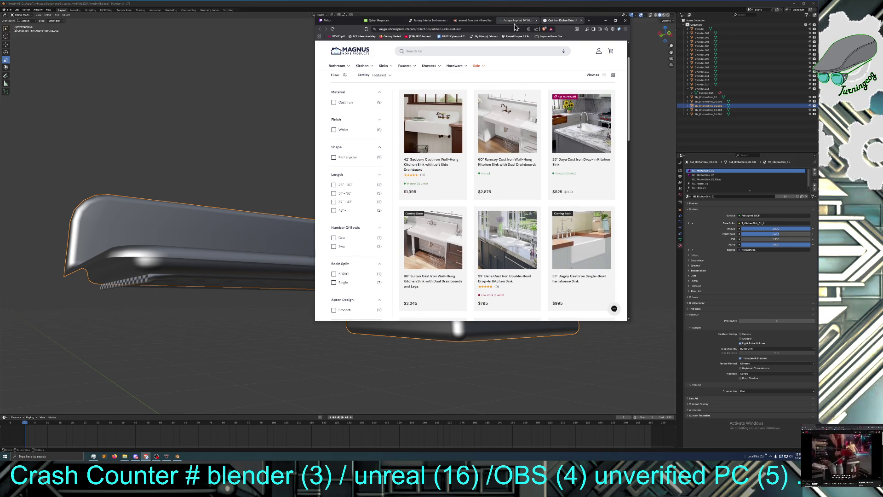
click(513, 21)
click(562, 21)
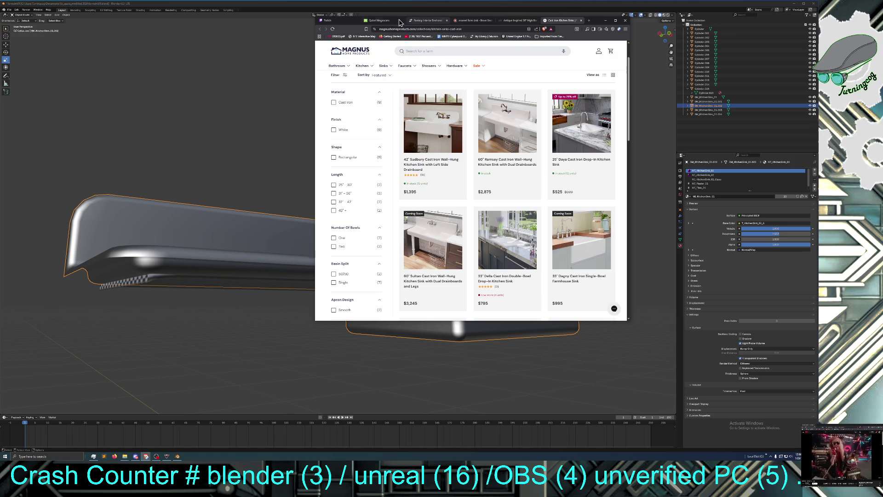
click(475, 21)
Step: Scroll the farmhouse sink results and preview the Clarion farmhouse kitchen sink
scroll(412, 212, down, 1)
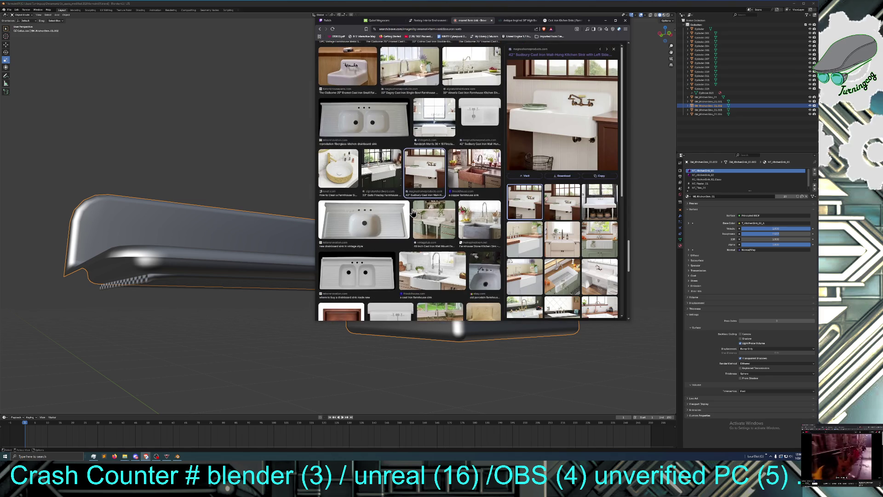
scroll(412, 213, up, 3)
scroll(412, 212, up, 10)
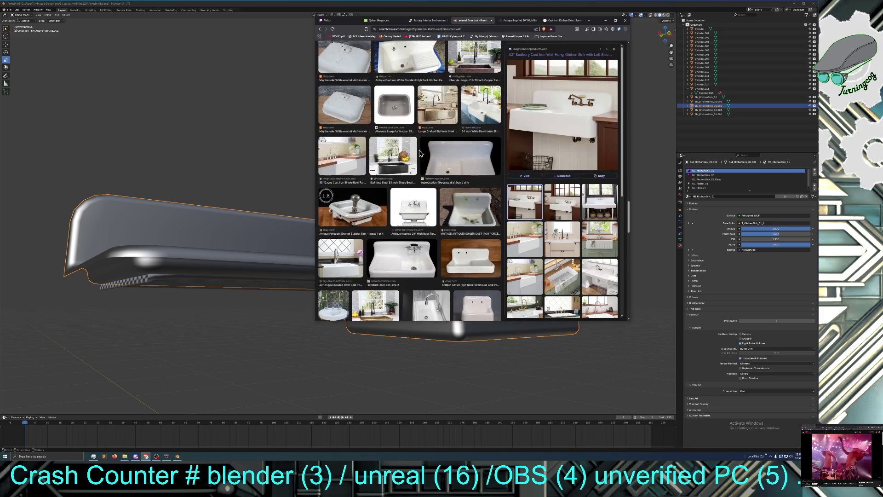
scroll(420, 130, up, 10)
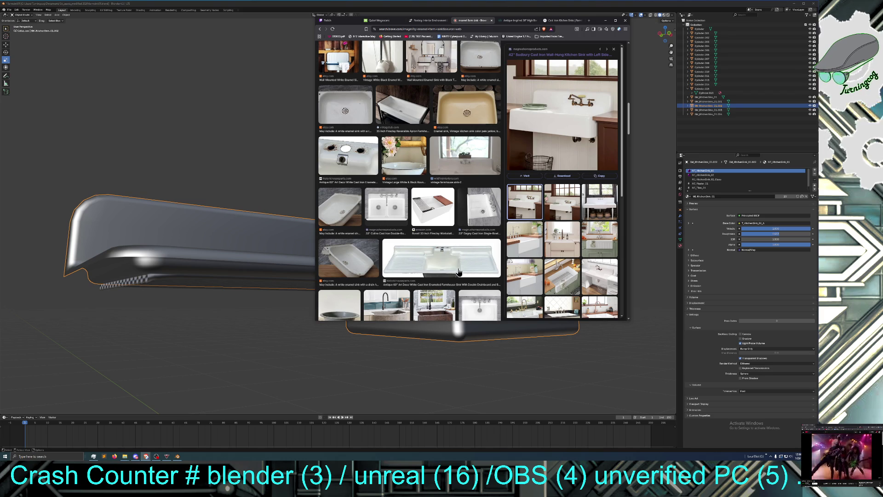
scroll(446, 275, down, 5)
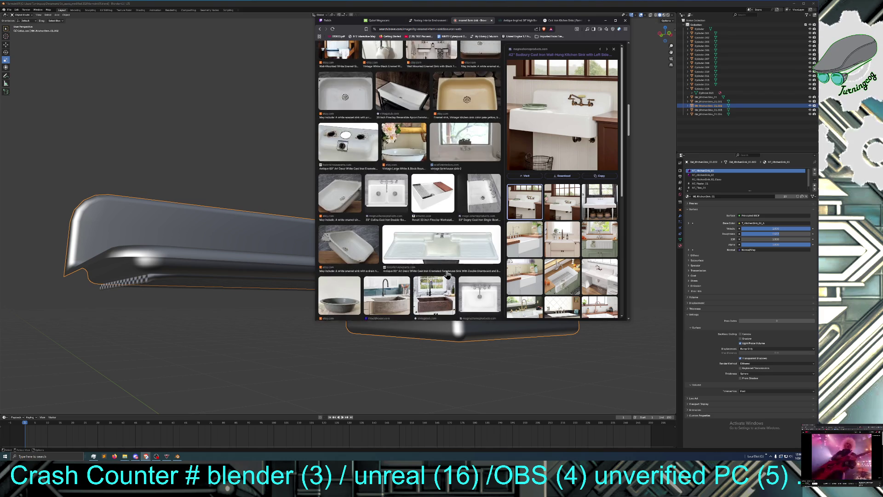
scroll(446, 275, down, 1)
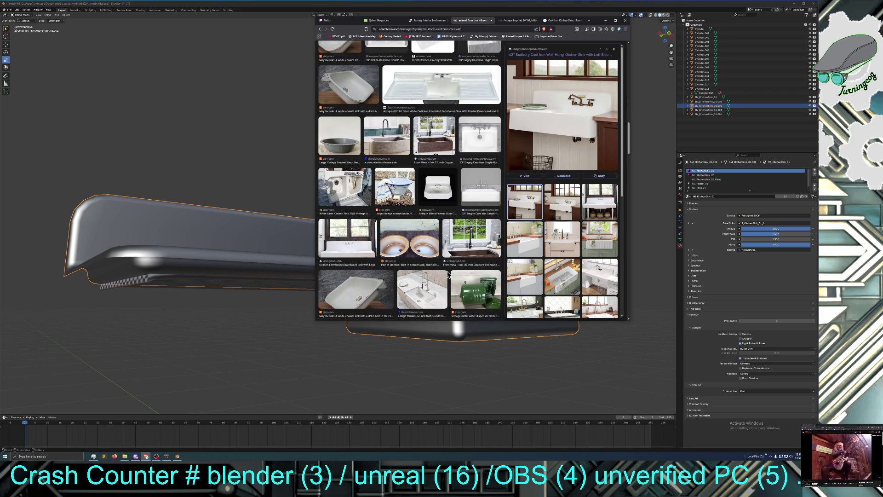
scroll(447, 275, down, 1)
scroll(447, 274, down, 3)
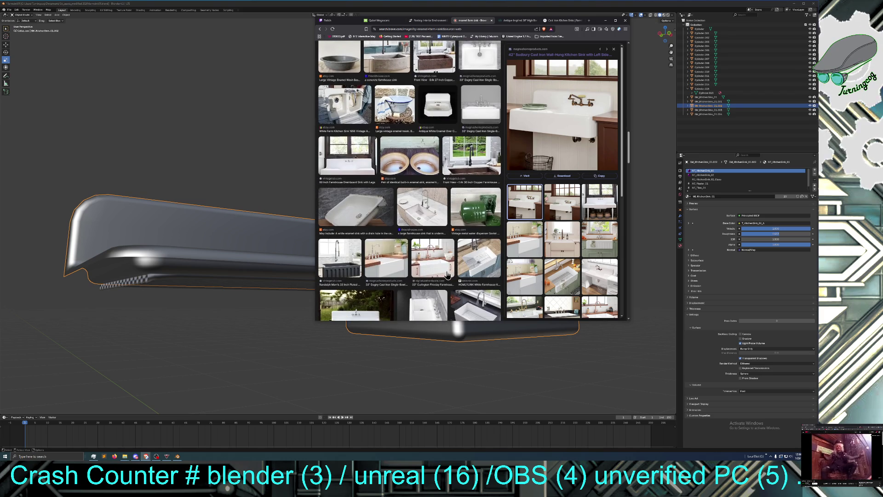
scroll(446, 274, down, 2)
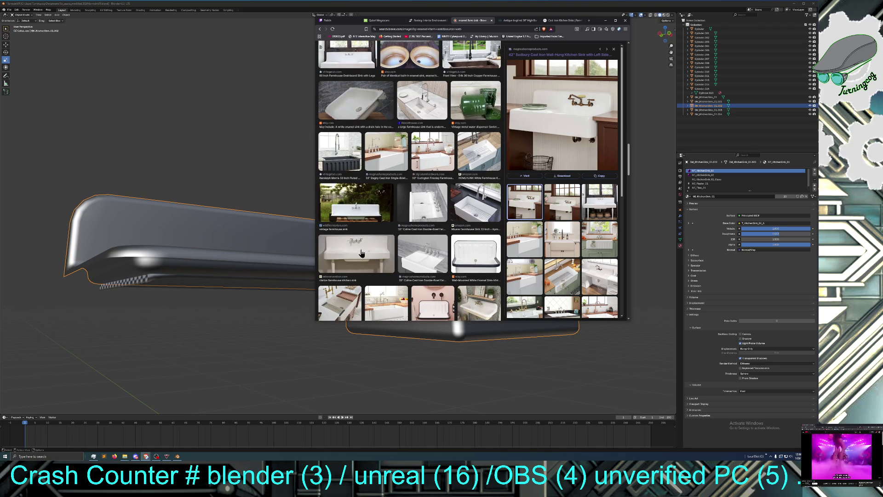
click(369, 254)
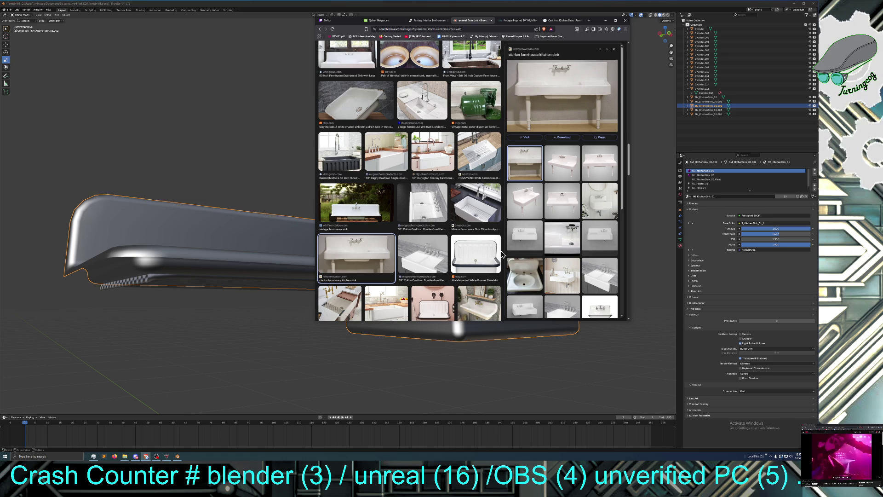
Step: Scroll further down and preview the antique cast iron porcelain sink
scroll(502, 255, down, 3)
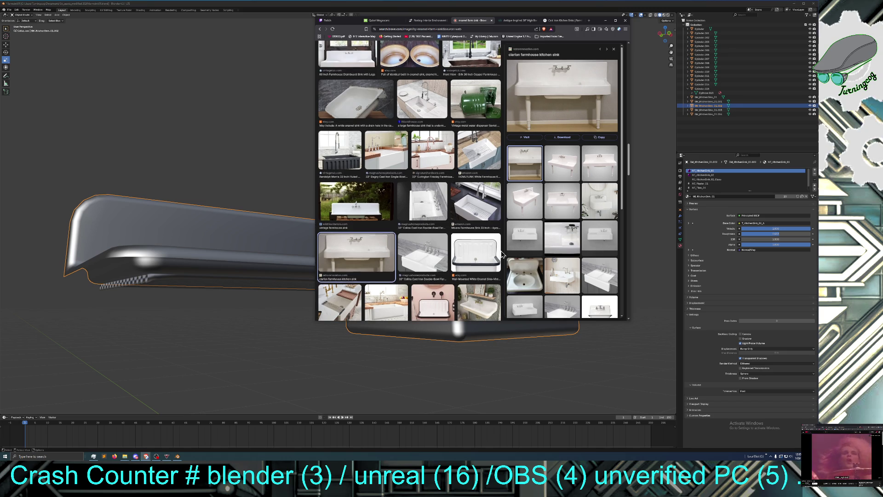
scroll(502, 254, down, 2)
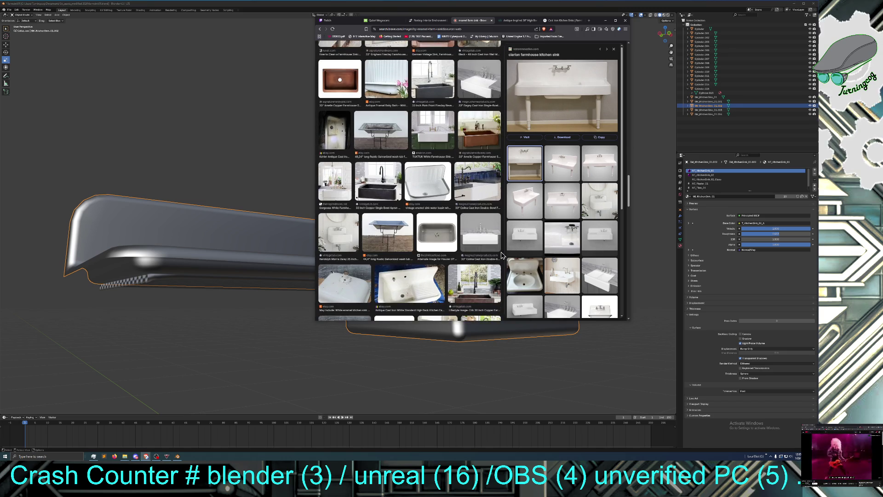
scroll(502, 255, down, 2)
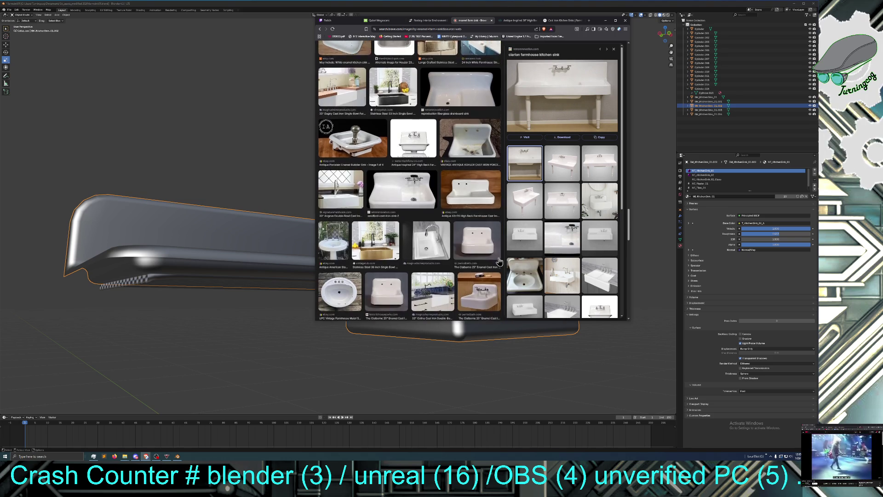
scroll(499, 263, down, 2)
scroll(499, 263, down, 3)
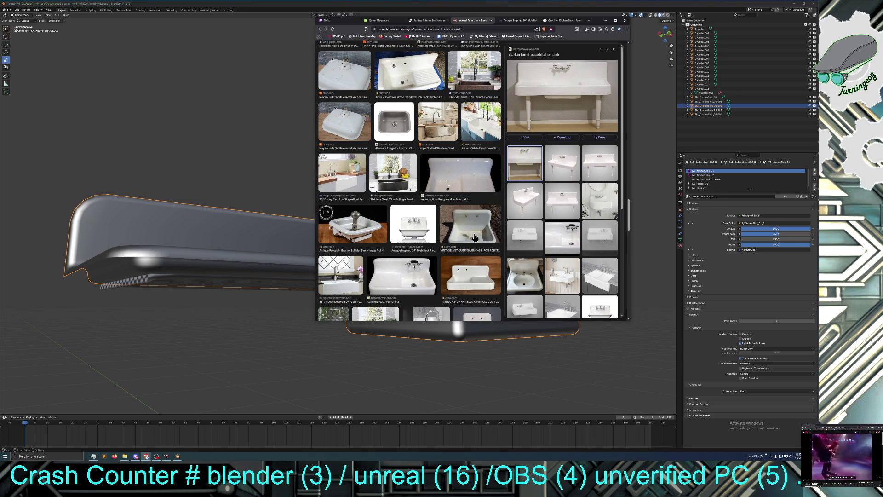
scroll(475, 236, down, 1)
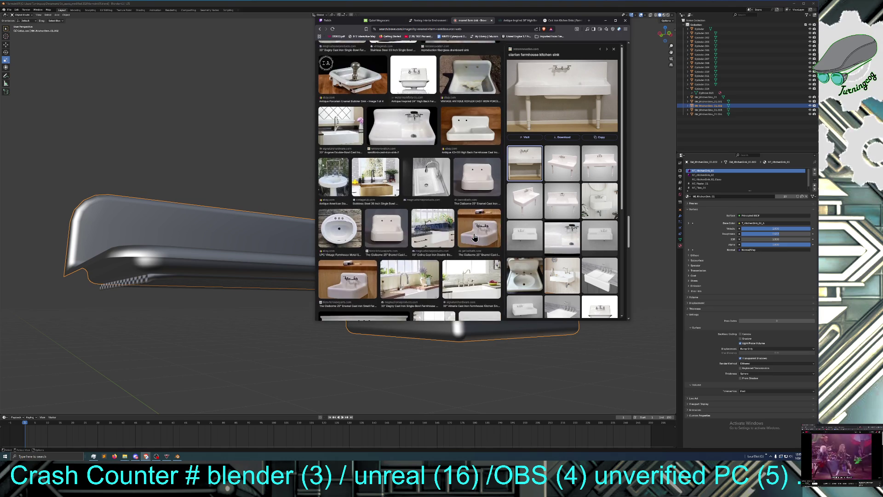
scroll(475, 237, down, 2)
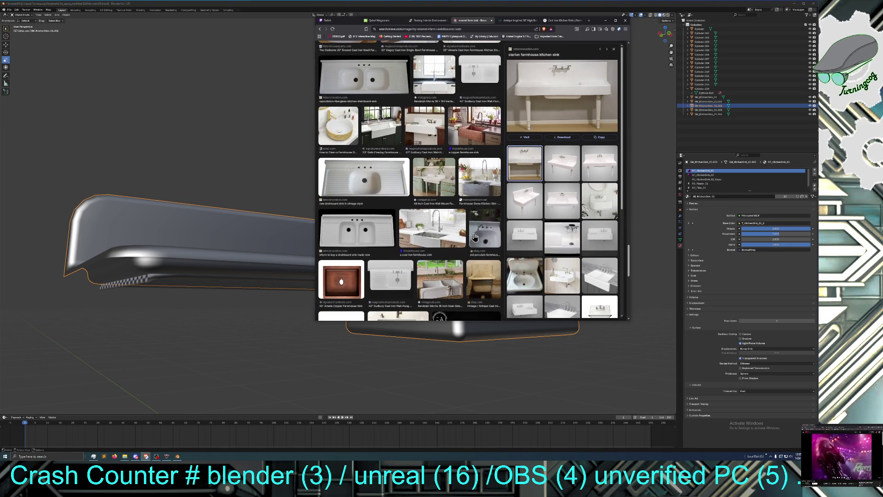
scroll(475, 237, down, 1)
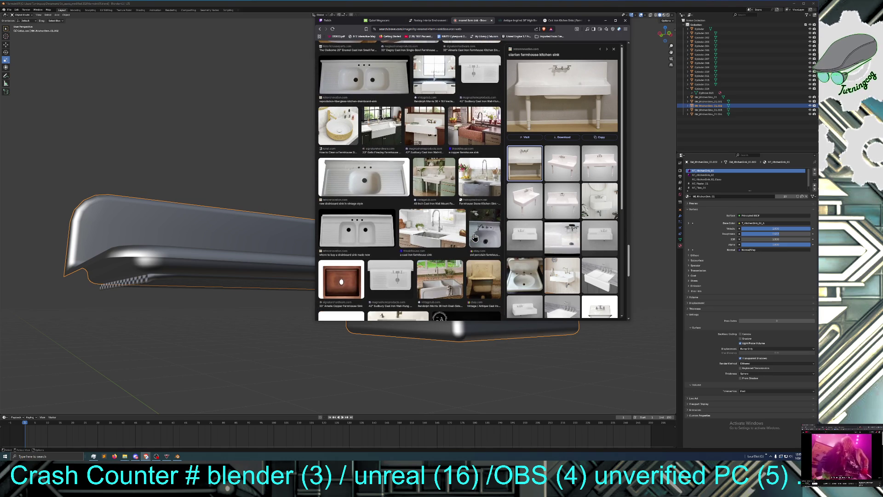
scroll(475, 237, down, 2)
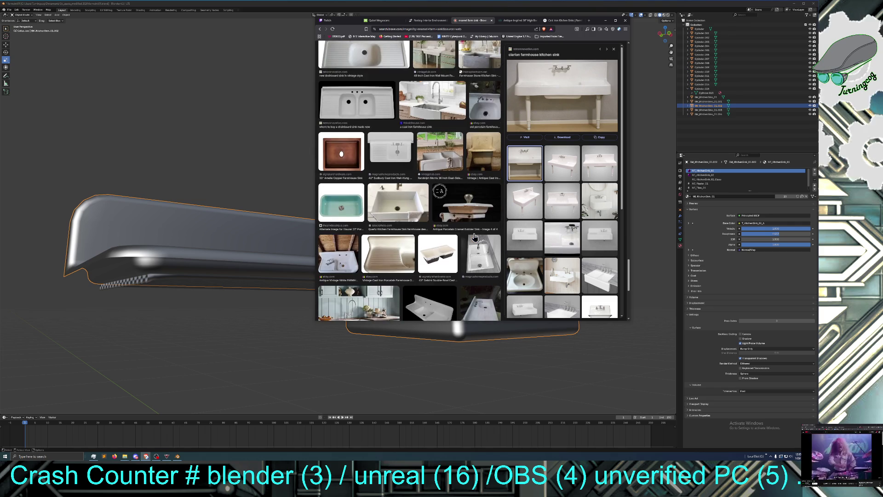
scroll(470, 238, down, 2)
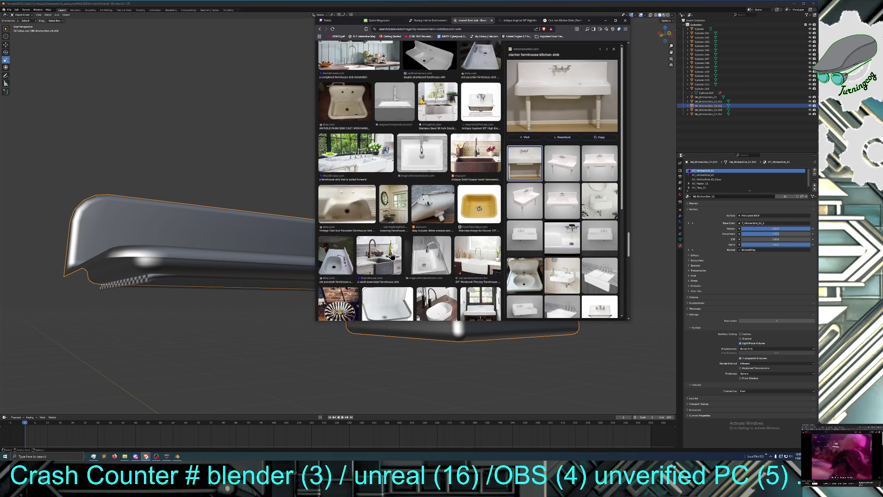
scroll(391, 255, down, 1)
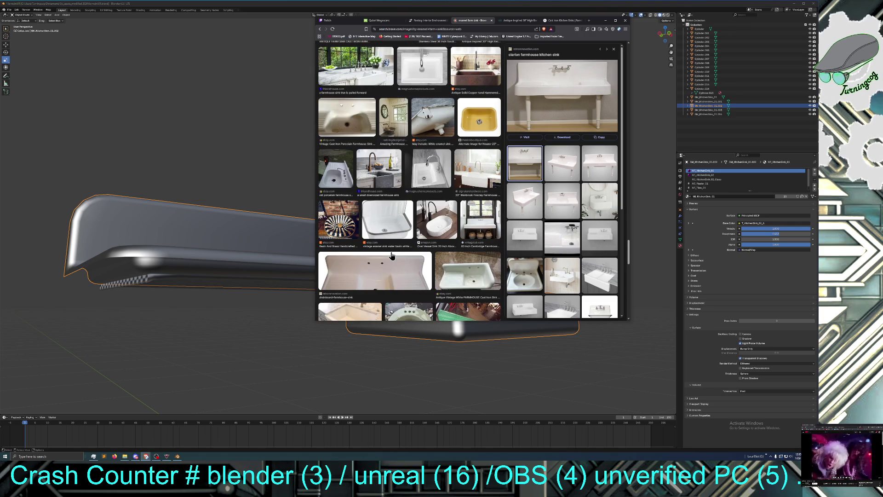
scroll(391, 256, down, 4)
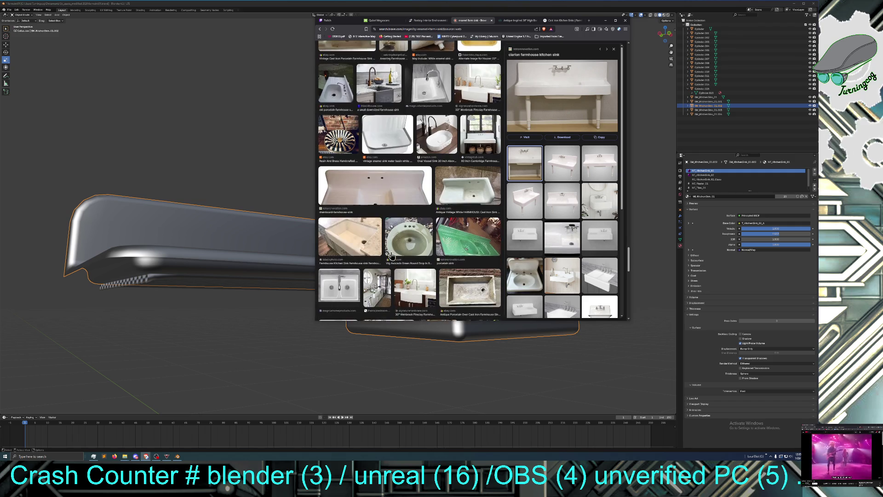
scroll(391, 256, down, 2)
scroll(392, 255, down, 1)
scroll(391, 255, down, 1)
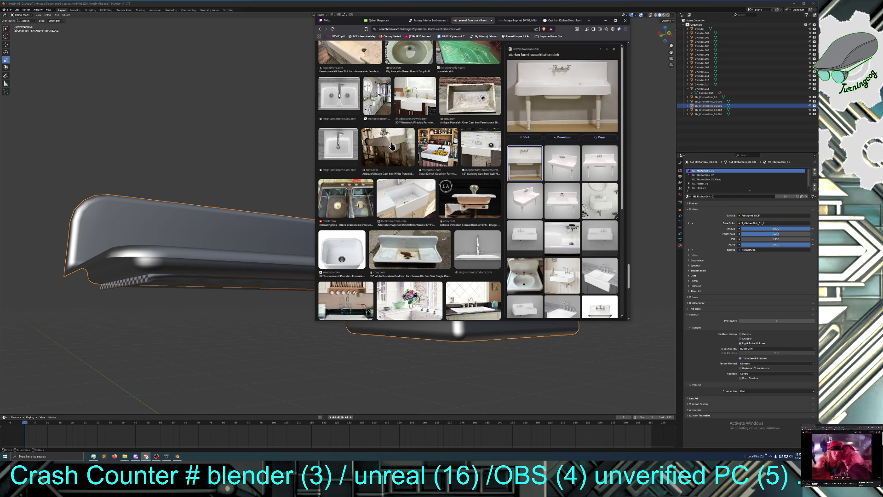
click(392, 145)
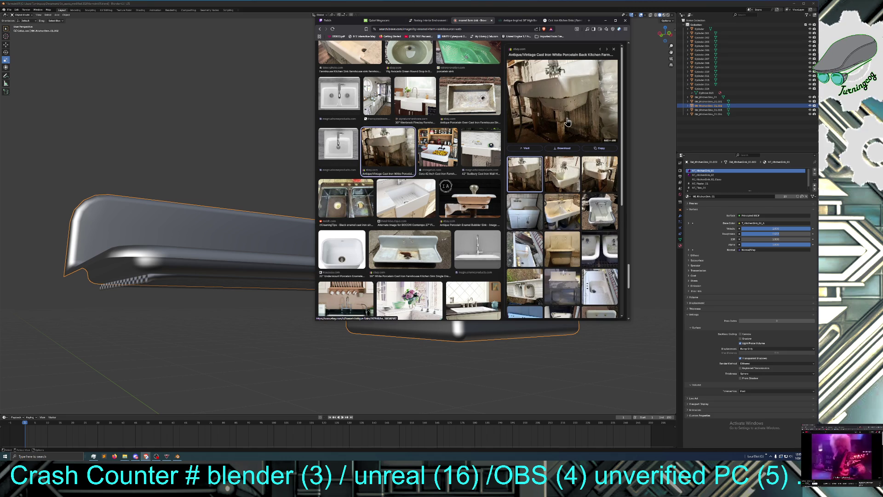
Step: Preview the vintage cast iron double basin farm sink, then minimize the browser
click(564, 225)
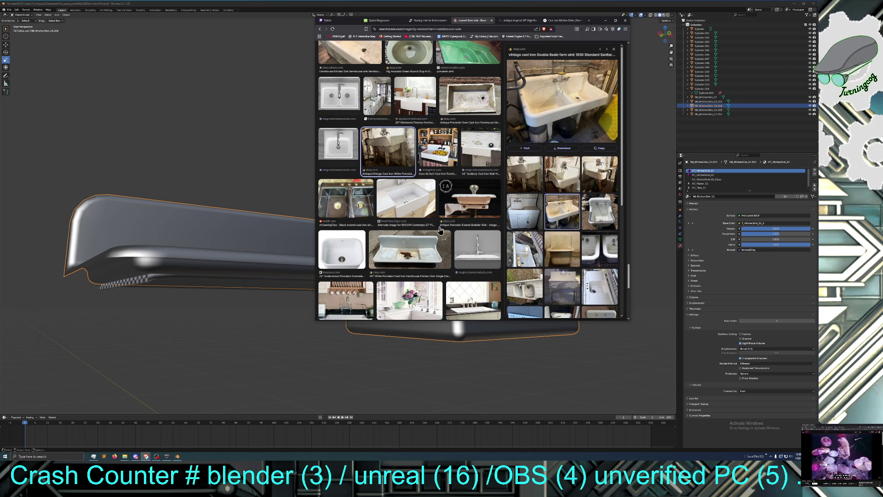
scroll(540, 221, down, 1)
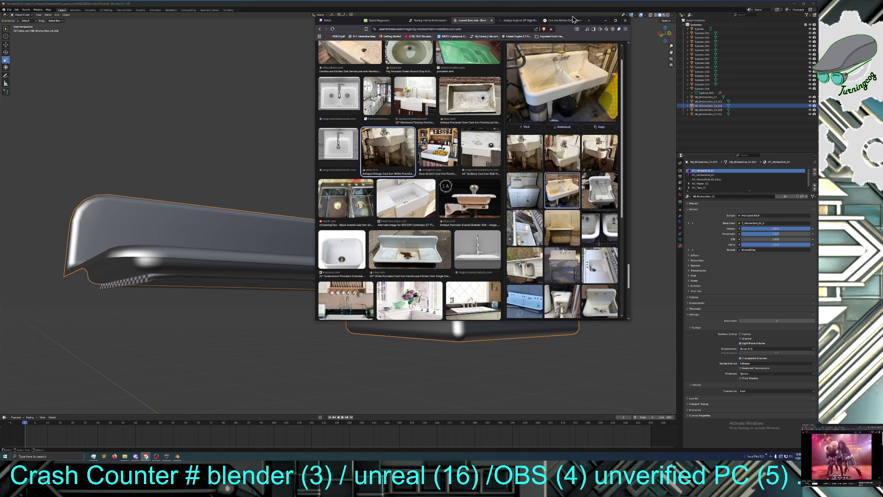
click(605, 21)
middle_drag(364, 105, 355, 127)
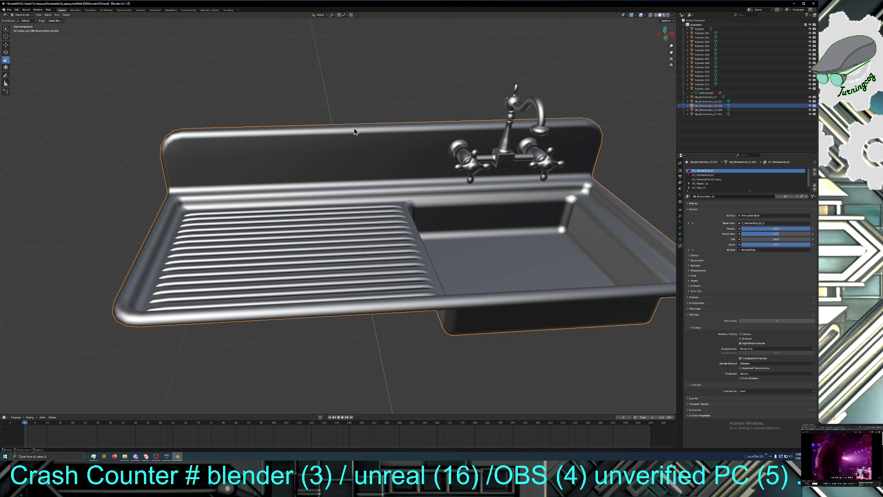
middle_drag(305, 121, 314, 146)
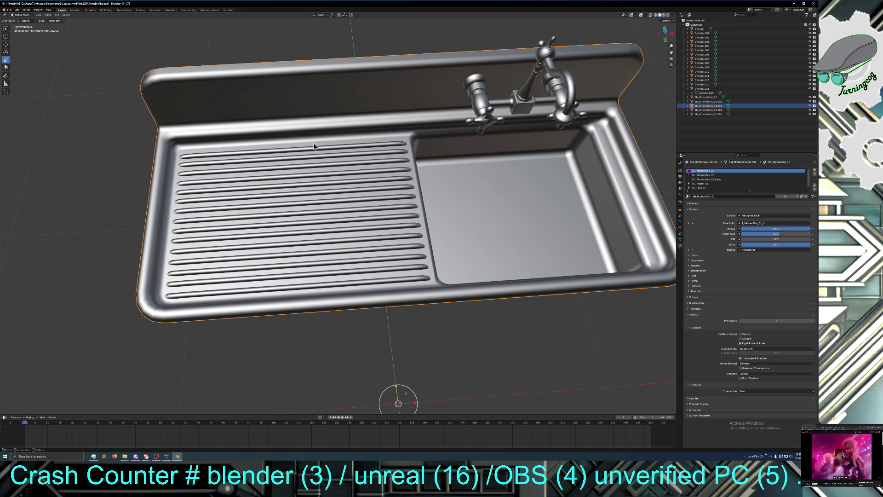
middle_drag(343, 103, 349, 92)
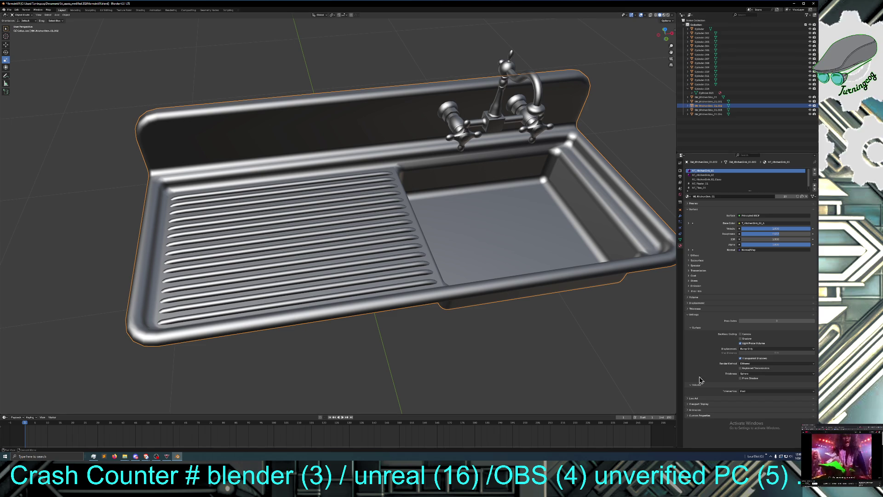
key(alt+Tab)
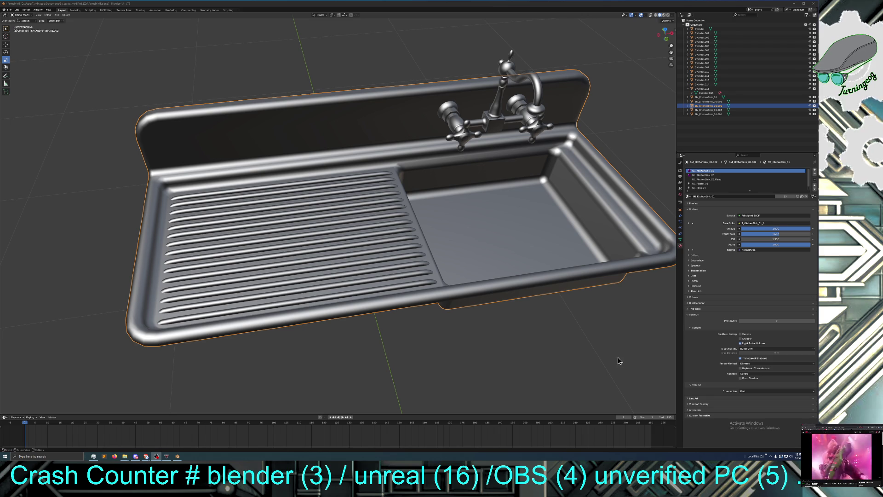
middle_drag(619, 359, 613, 342)
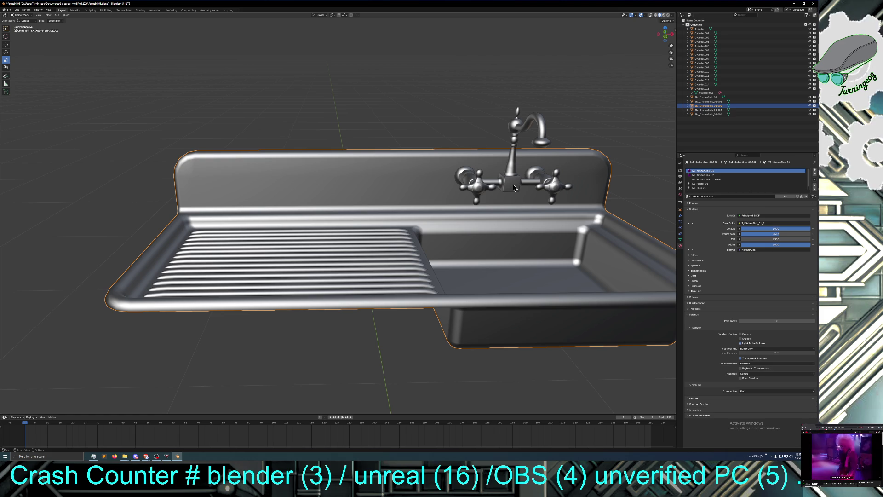
Step: Orbit to a higher view of the sink and faucet, then open the Edit menu
middle_drag(513, 184, 512, 197)
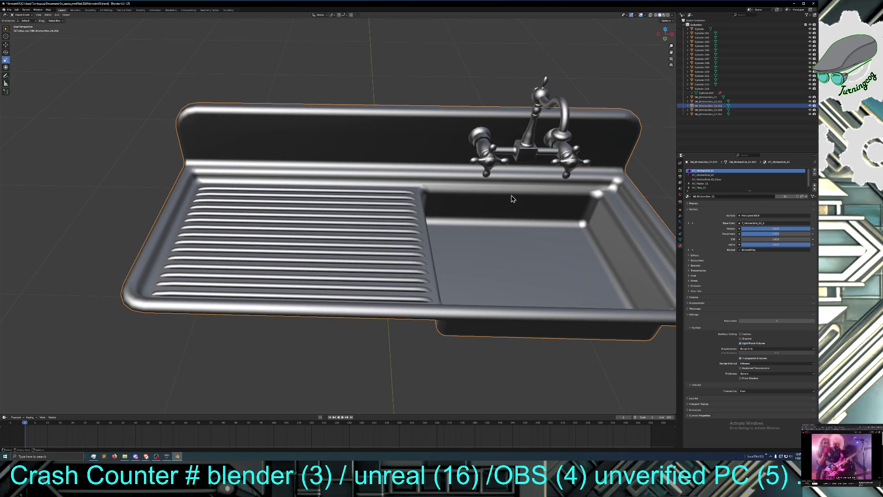
middle_drag(508, 231, 504, 230)
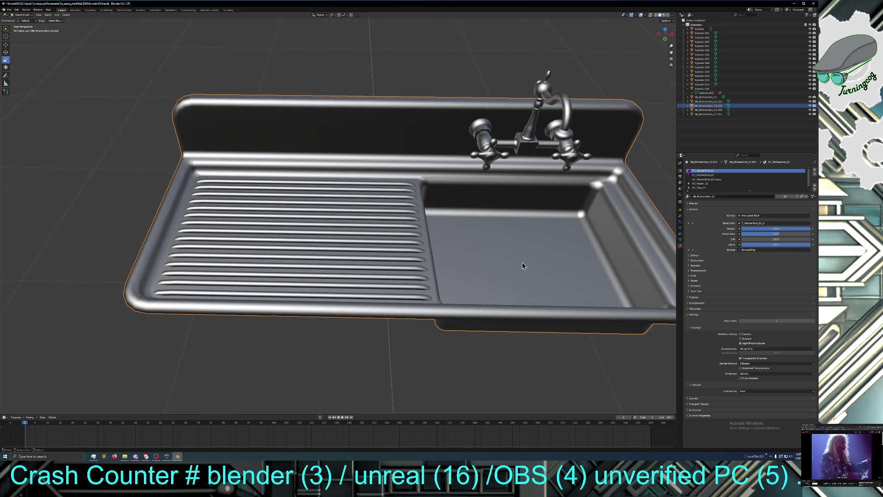
click(18, 11)
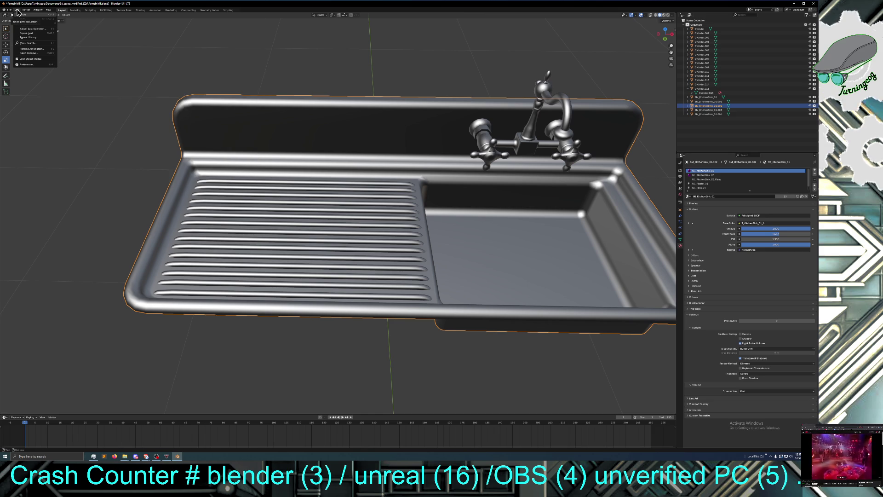
Step: Enter Edit Mode and select the basin's bottom face from a top-down view
key(Escape)
click(22, 15)
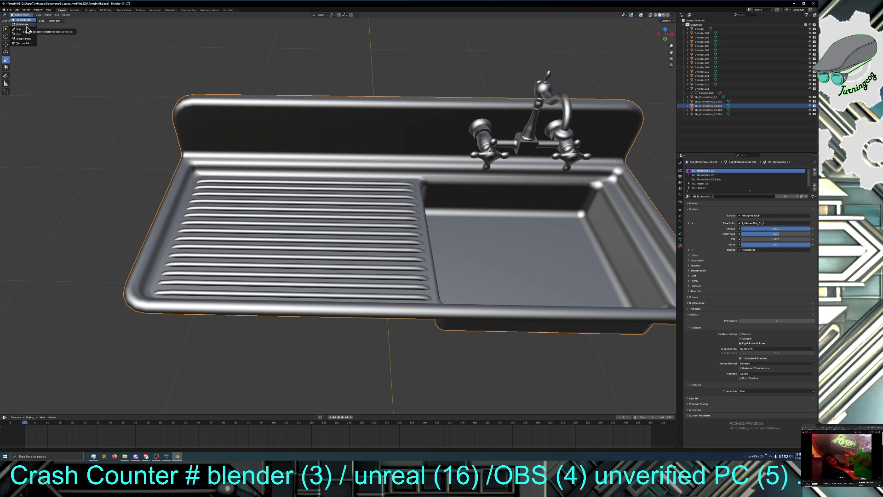
click(26, 25)
mouse_move(528, 254)
middle_down()
mouse_move(524, 285)
mouse_move(523, 265)
middle_up()
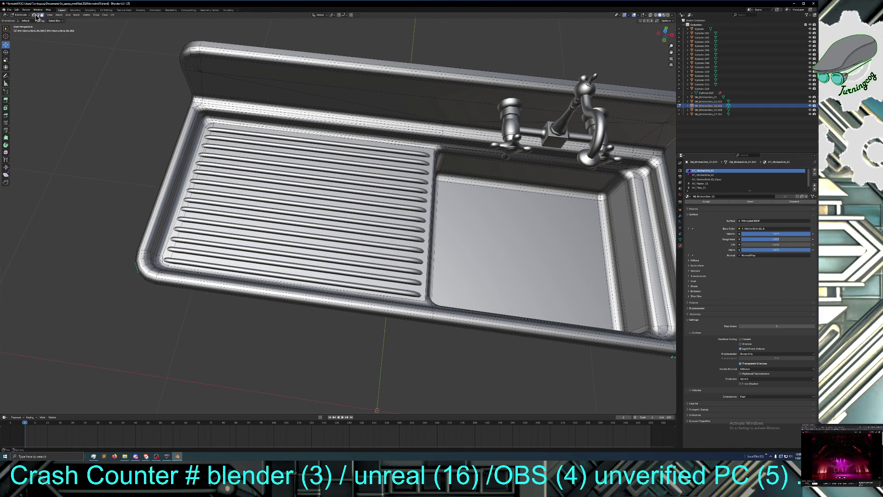
click(545, 233)
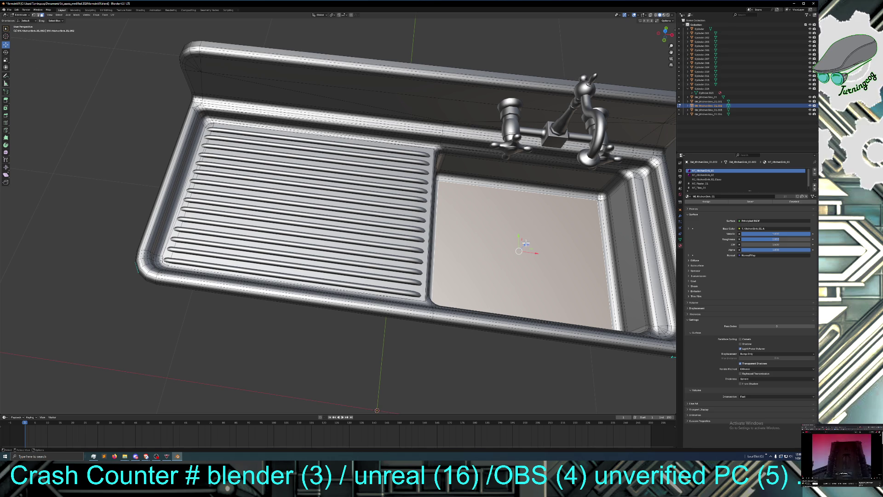
Step: Inset the basin's bottom face, then start a second inset and cancel it
right_click(528, 240)
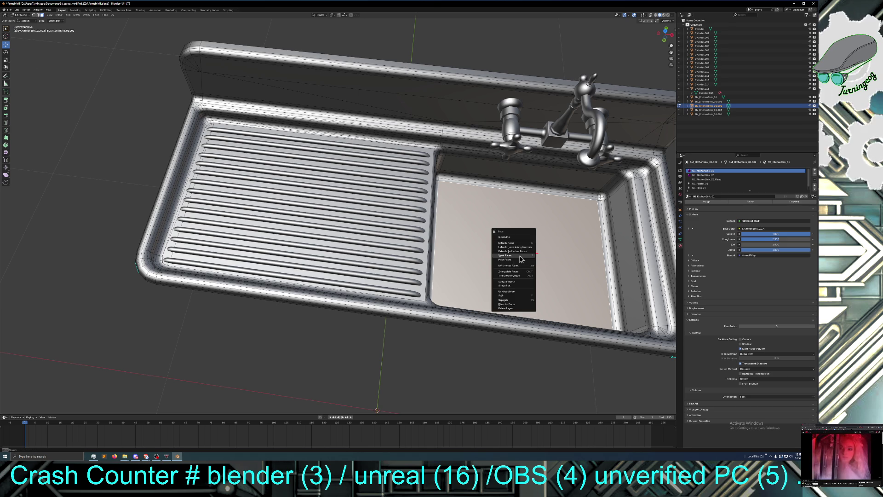
click(519, 256)
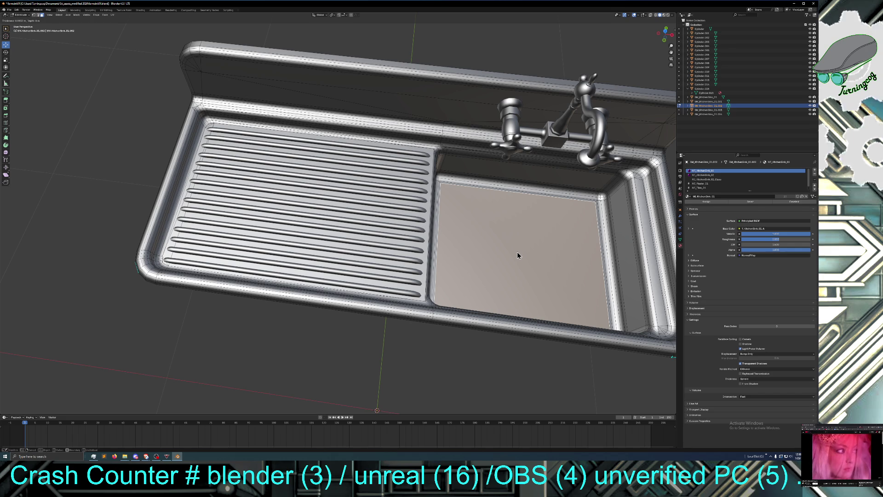
click(517, 254)
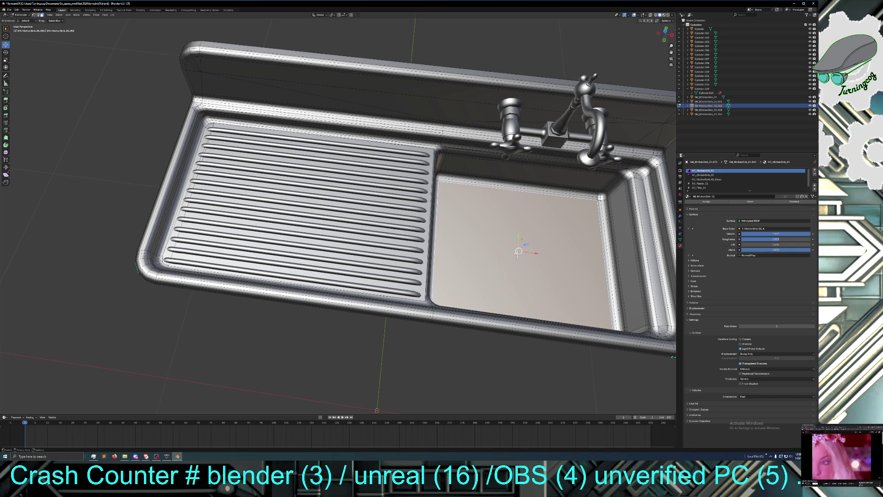
right_click(521, 249)
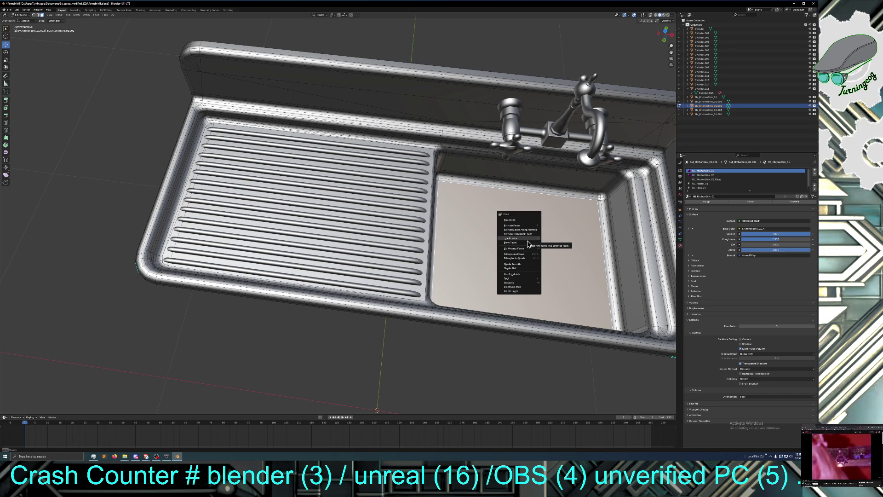
click(526, 240)
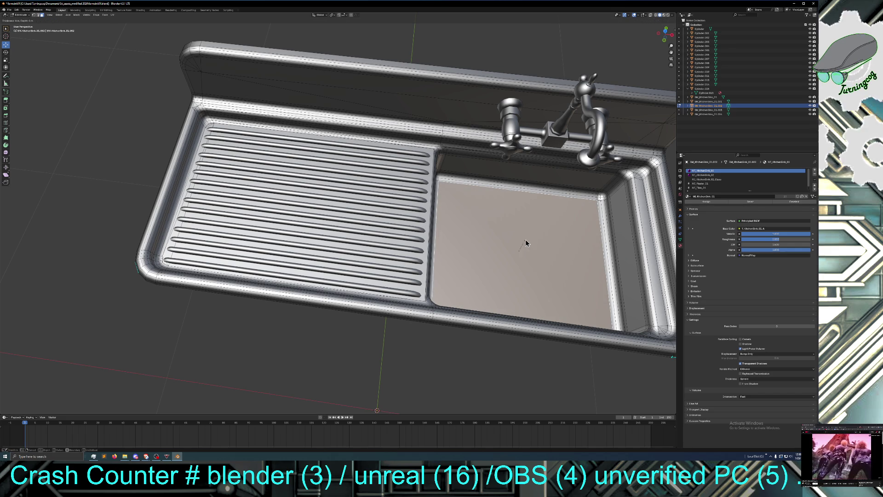
key(Escape)
Step: Poke the basin bottom into centre-meeting triangles and nudge it slightly along Z
right_click(528, 243)
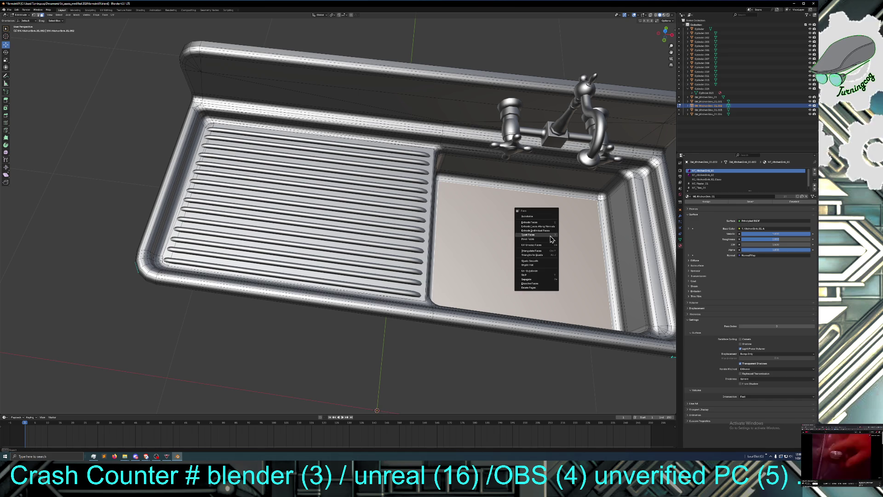
click(549, 238)
key(g)
key(z)
click(546, 240)
middle_drag(546, 240, 515, 268)
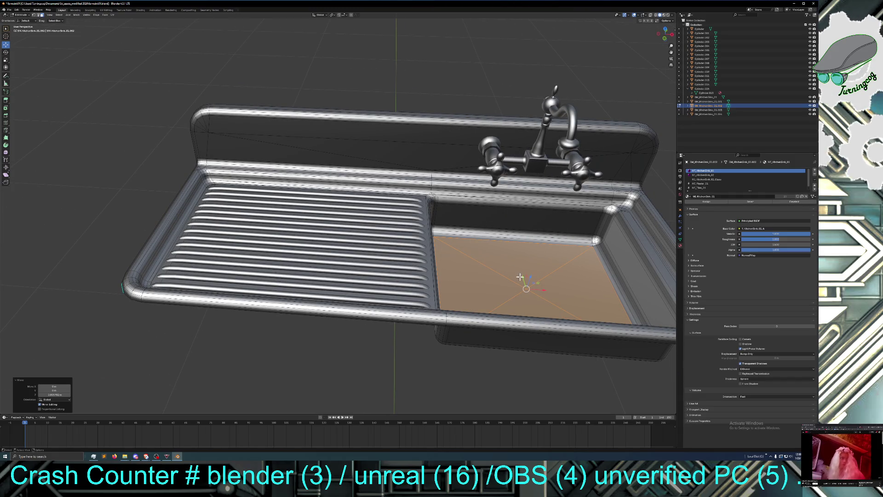
Step: Inset the sink-bottom face
right_click(519, 287)
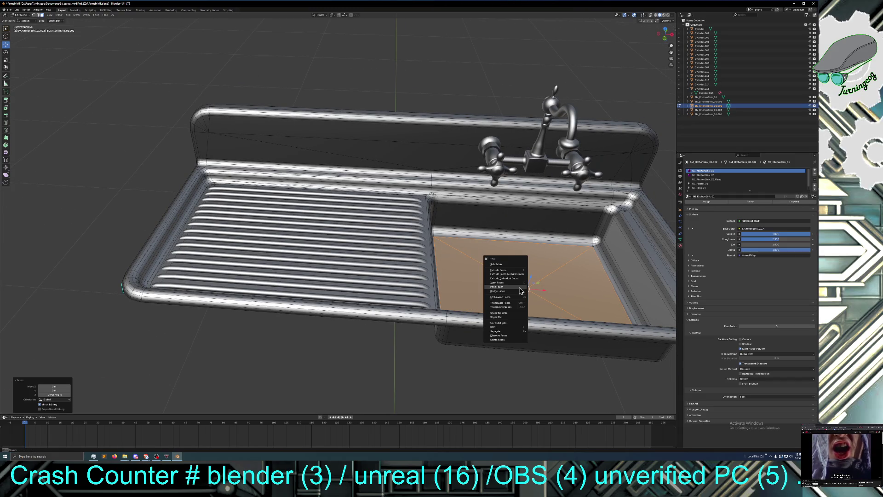
click(517, 285)
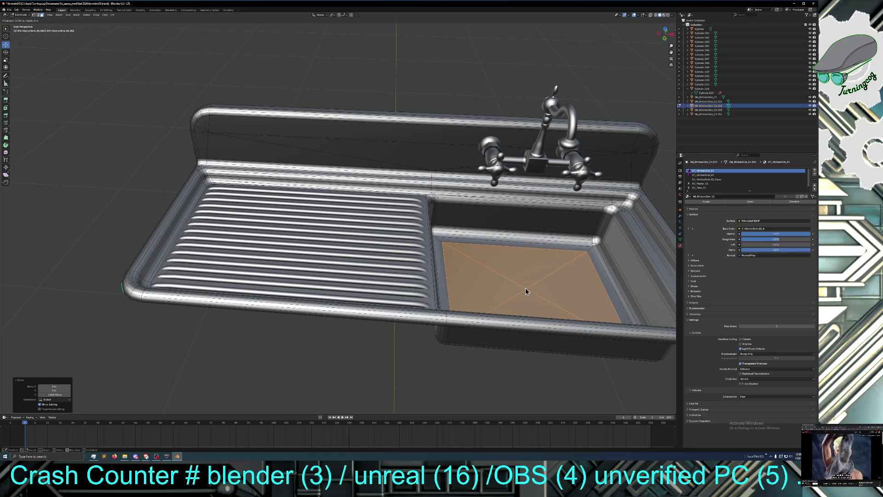
click(528, 289)
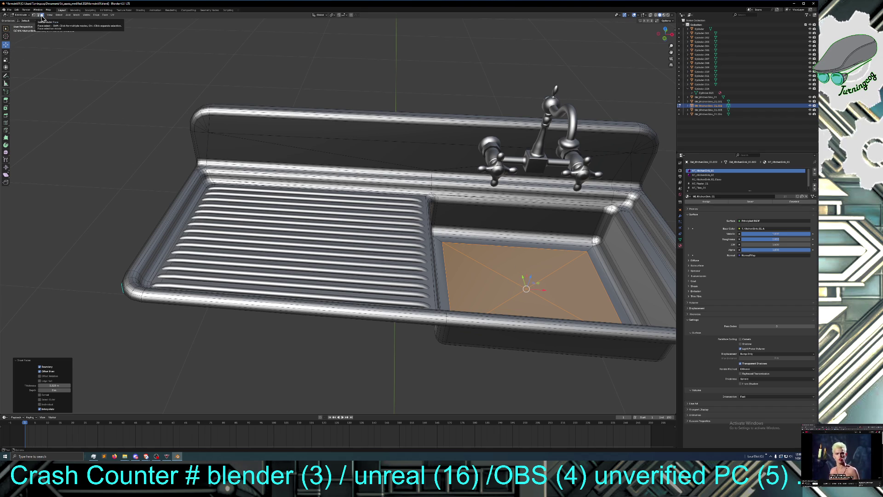
Step: Shrink the inner face to a small centred square and shift it along Z
click(6, 60)
drag(518, 295, 525, 291)
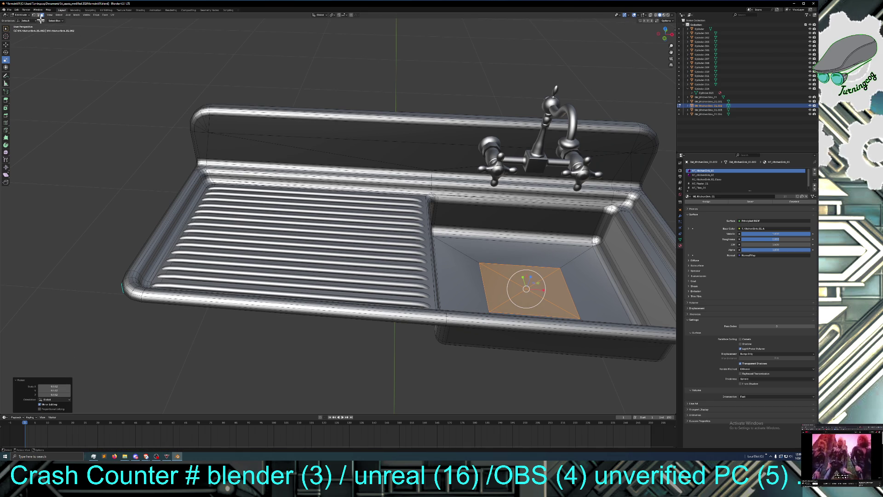
click(6, 46)
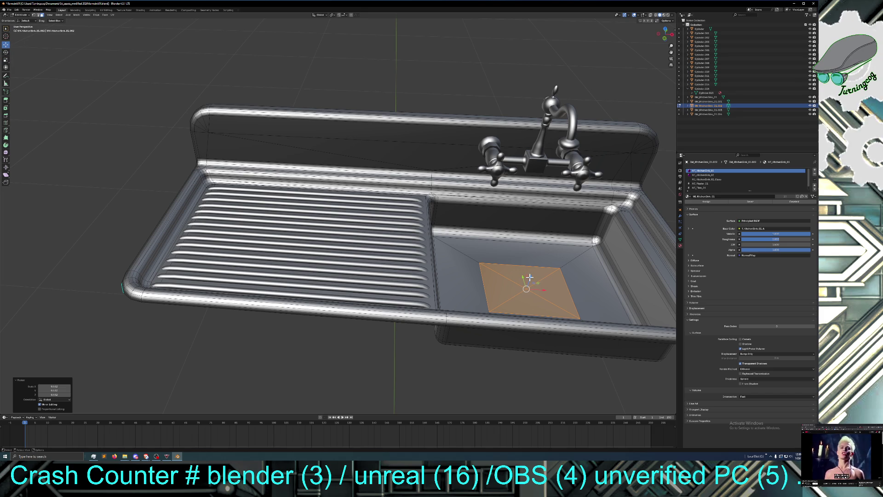
drag(530, 278, 532, 274)
middle_drag(532, 274, 518, 314)
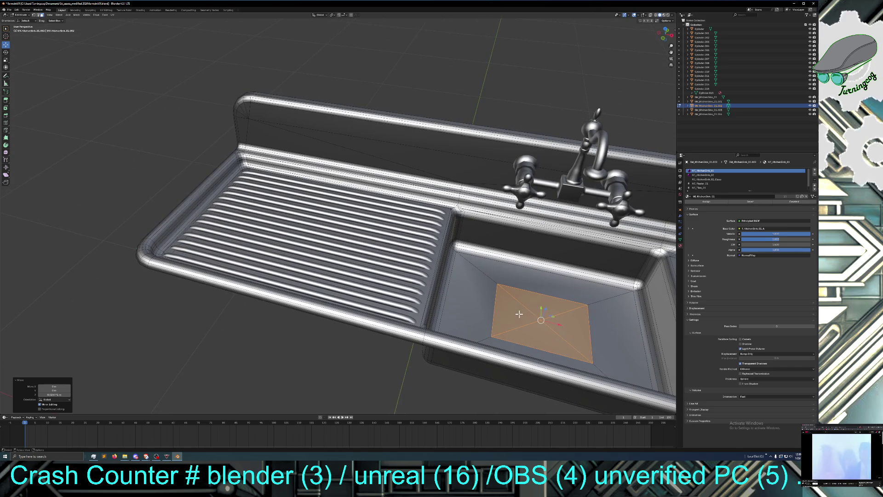
Step: Lower the small centre face along Z, checking its depth from low side-on views
key(g)
key(z)
click(547, 304)
middle_drag(547, 305, 547, 319)
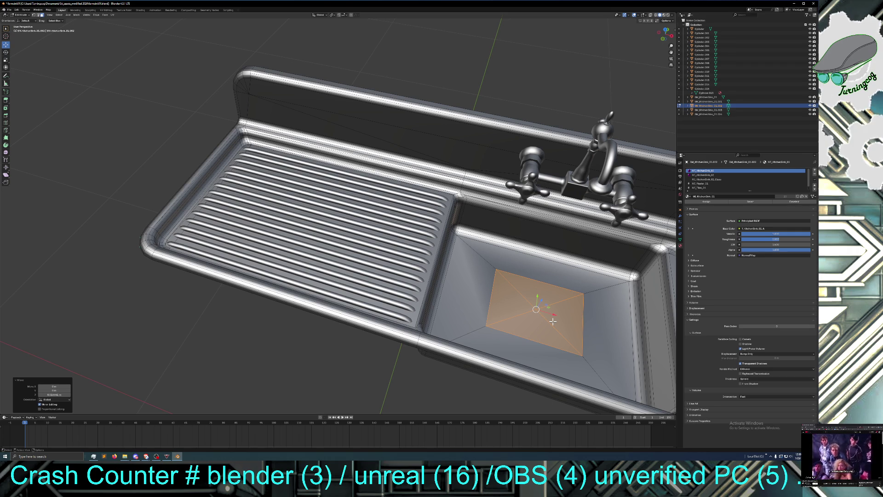
middle_drag(552, 321, 557, 364)
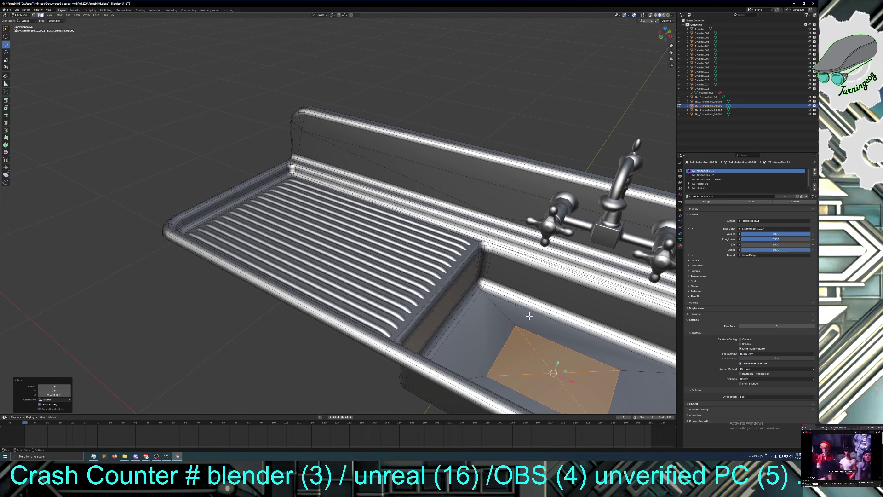
key(g)
key(z)
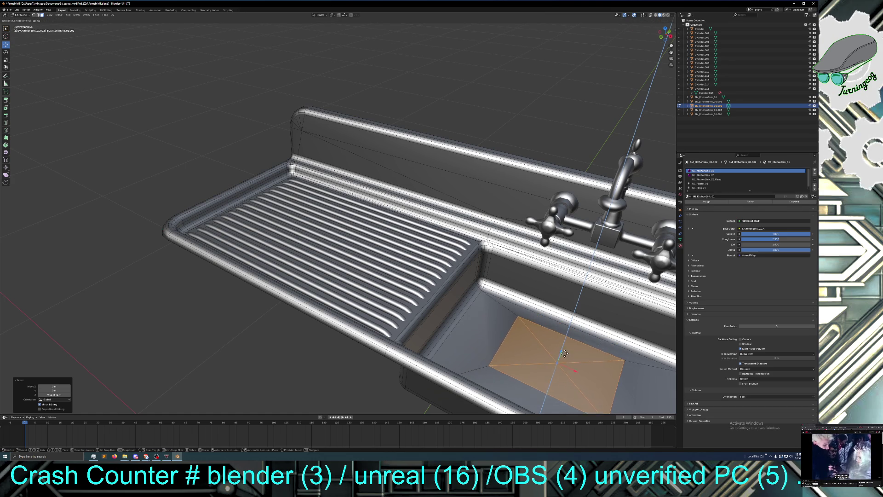
click(564, 361)
mouse_move(563, 361)
middle_down()
mouse_move(569, 338)
mouse_move(595, 310)
middle_up()
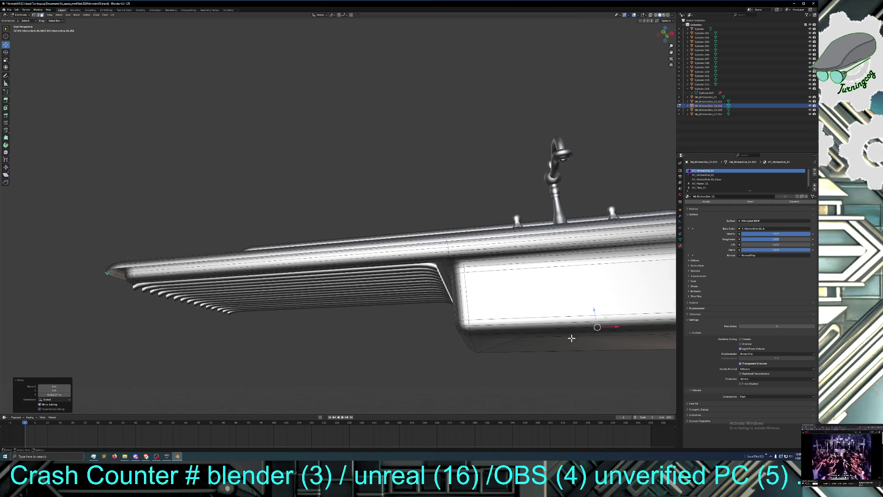
Step: Fine-tune the centre face's height and check the drain recess from above
key(g)
key(z)
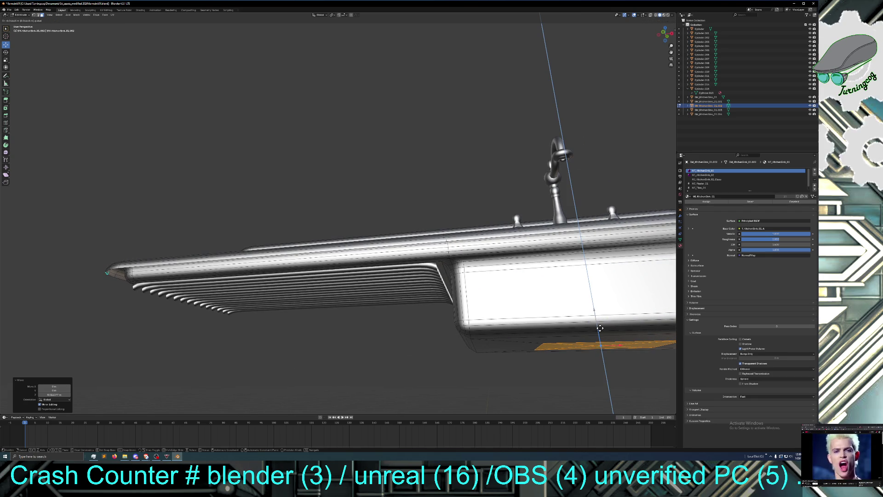
click(599, 328)
mouse_move(600, 328)
middle_down()
mouse_move(585, 368)
mouse_move(577, 359)
middle_up()
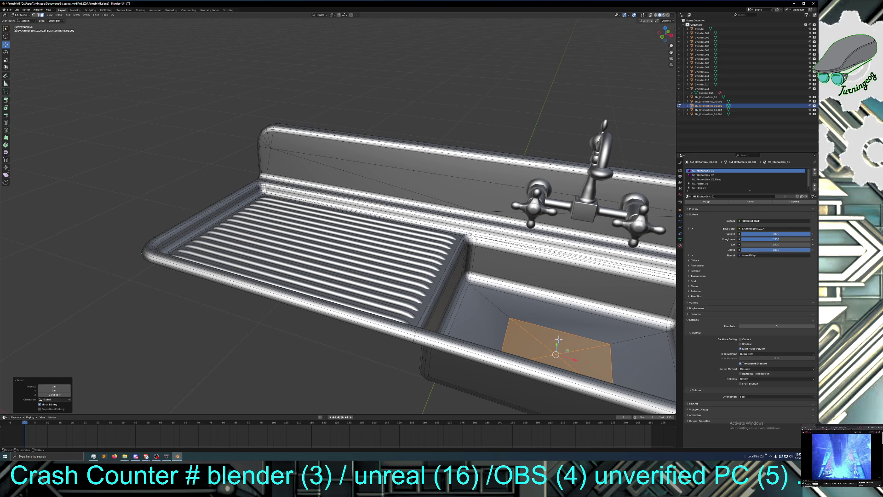
drag(559, 341, 560, 338)
mouse_move(560, 337)
middle_down()
mouse_move(559, 325)
mouse_move(563, 351)
middle_up()
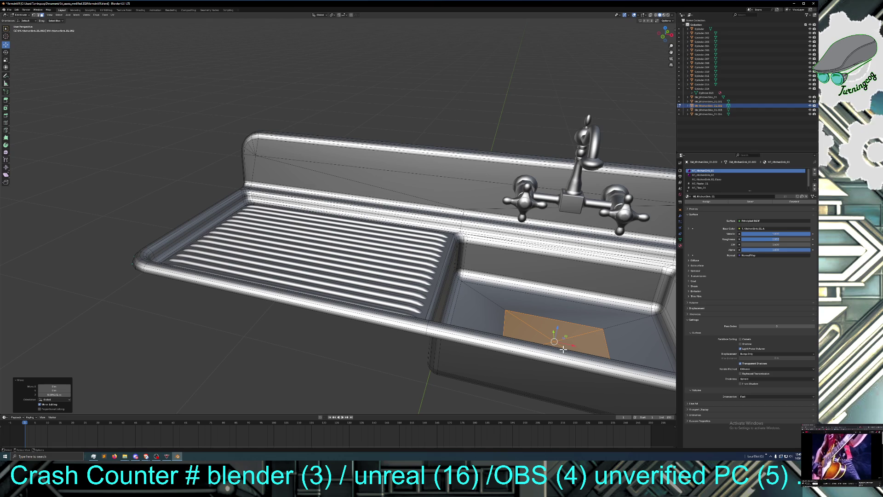
middle_drag(526, 363, 524, 376)
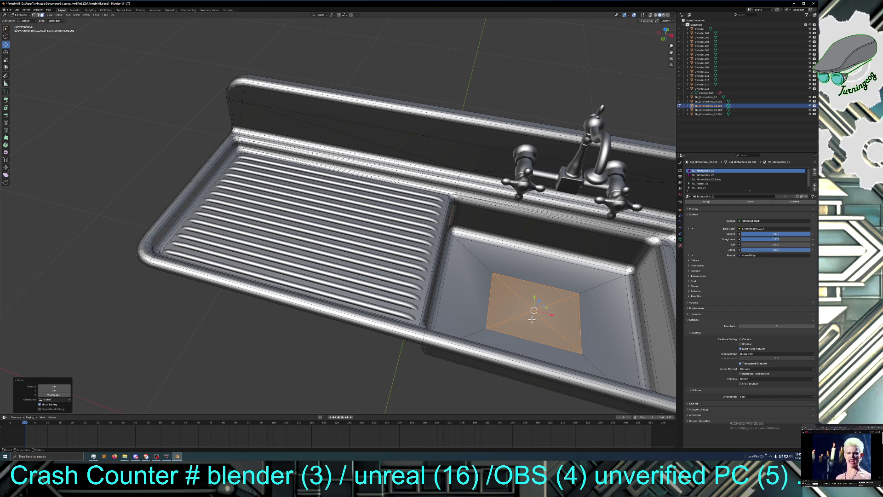
Step: Poke the small centre drain face into a fan of triangles around its centre
right_click(531, 318)
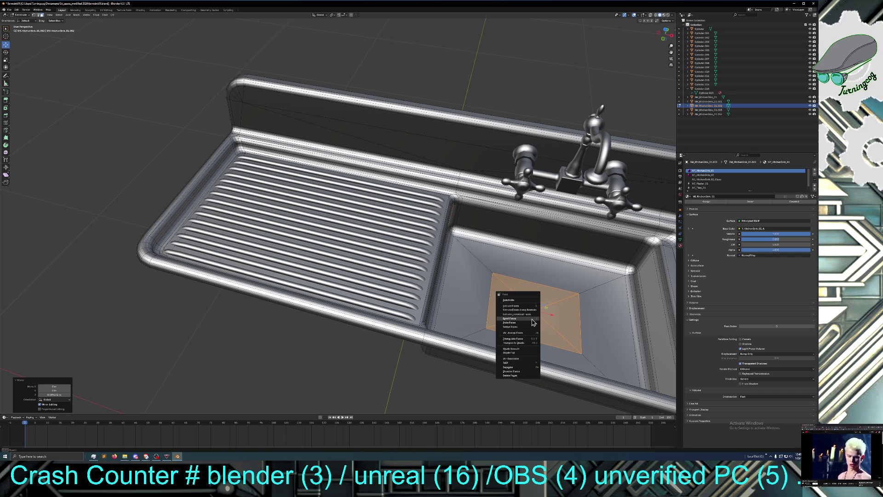
click(524, 322)
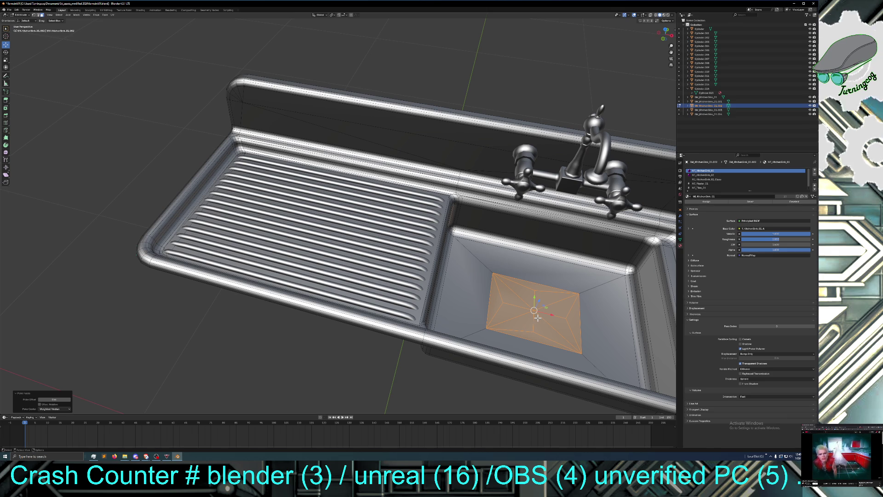
key(ctrl+f)
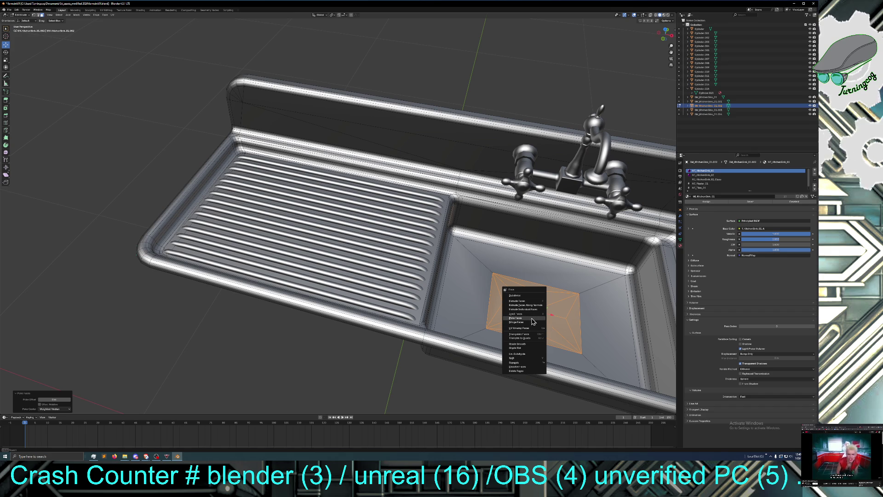
key(Escape)
key(alt+a)
Step: Select eight of the new triangles, poke them again, then undo that extra poke
click(526, 321)
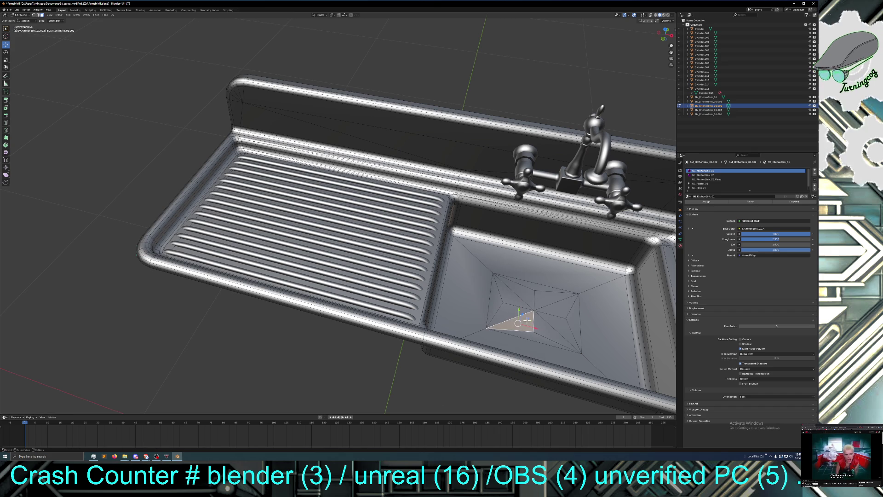
shift+click(525, 305)
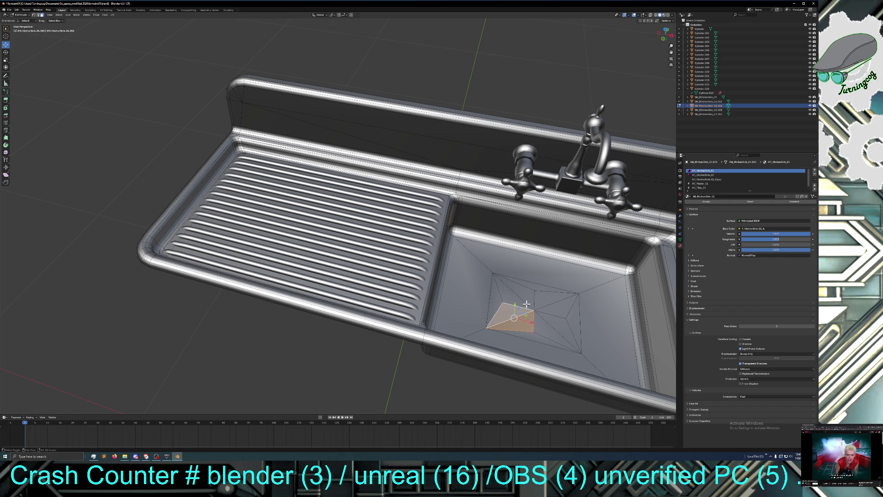
shift+click(525, 303)
shift+click(529, 298)
shift+click(539, 300)
shift+click(543, 304)
shift+click(552, 318)
shift+click(543, 326)
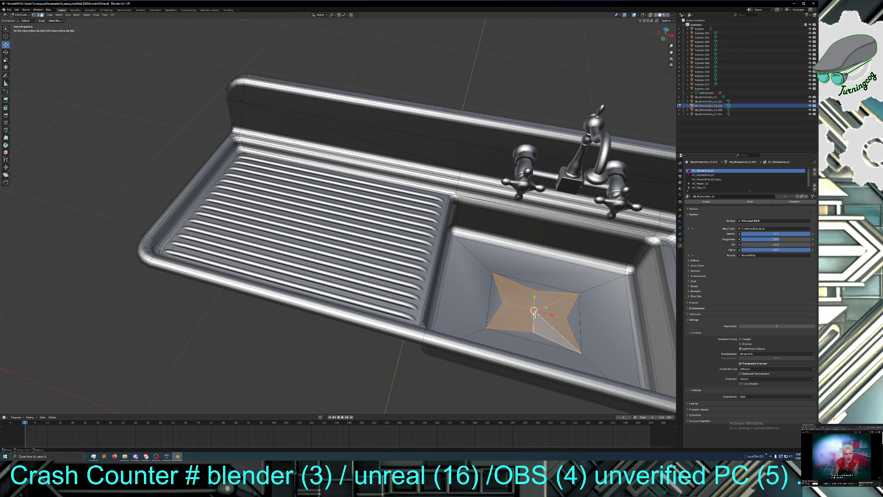
key(ctrl+f)
click(537, 315)
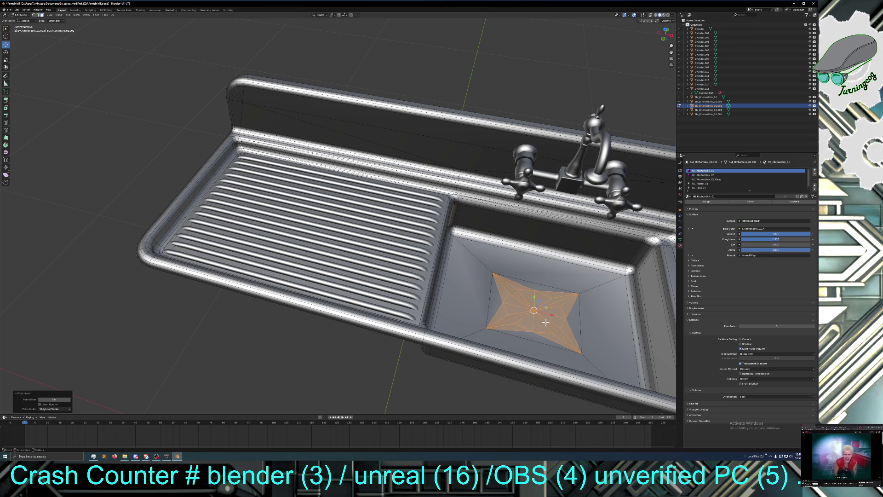
click(17, 10)
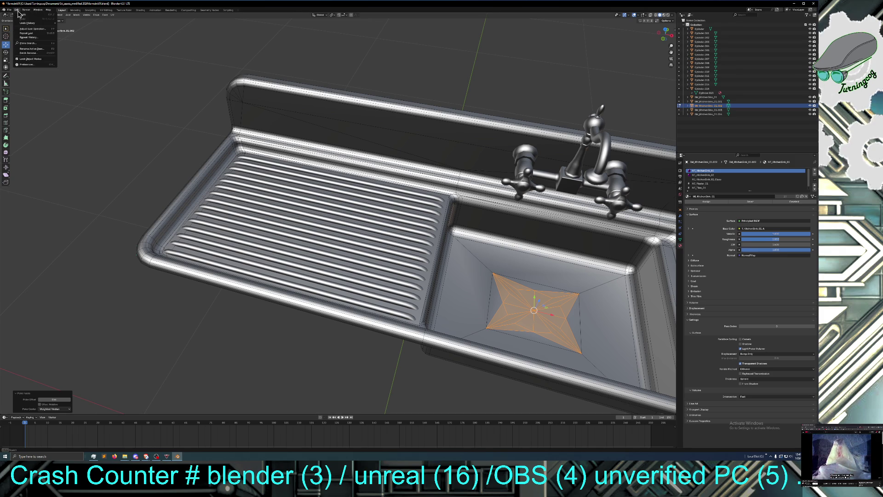
click(23, 15)
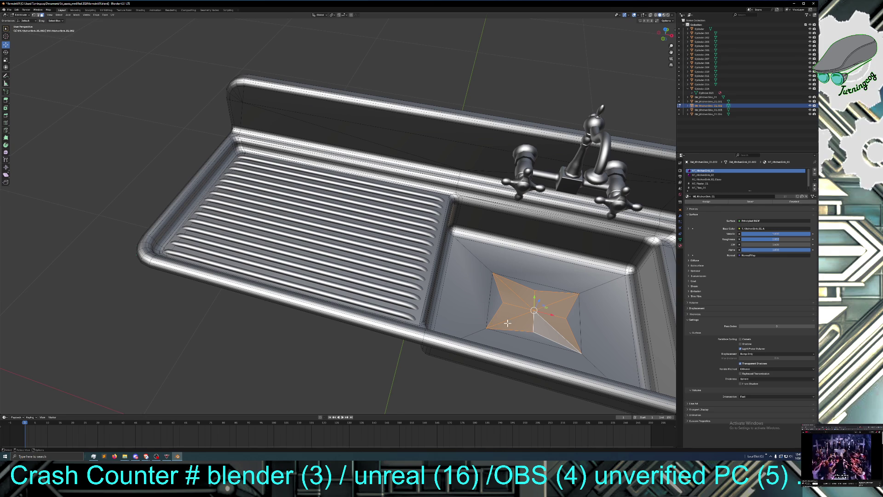
Step: Zoom in and orbit from above to inspect the triangulated drain face
scroll(506, 322, up, 2)
middle_drag(527, 326, 537, 327)
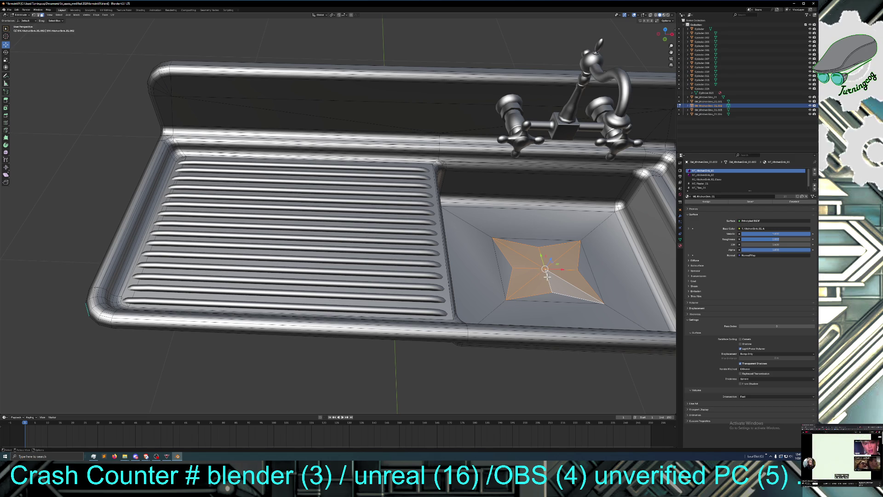
scroll(547, 276, up, 1)
middle_drag(548, 282, 569, 287)
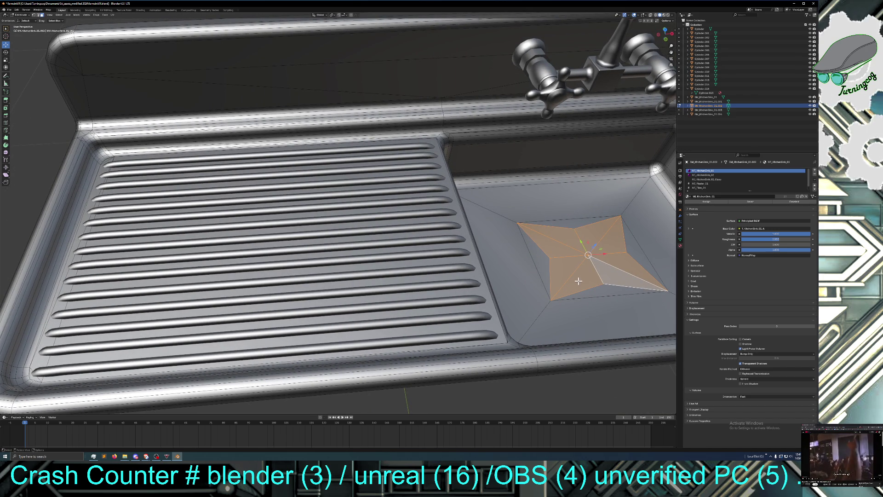
scroll(579, 276, up, 1)
scroll(581, 279, up, 1)
middle_drag(580, 279, 592, 272)
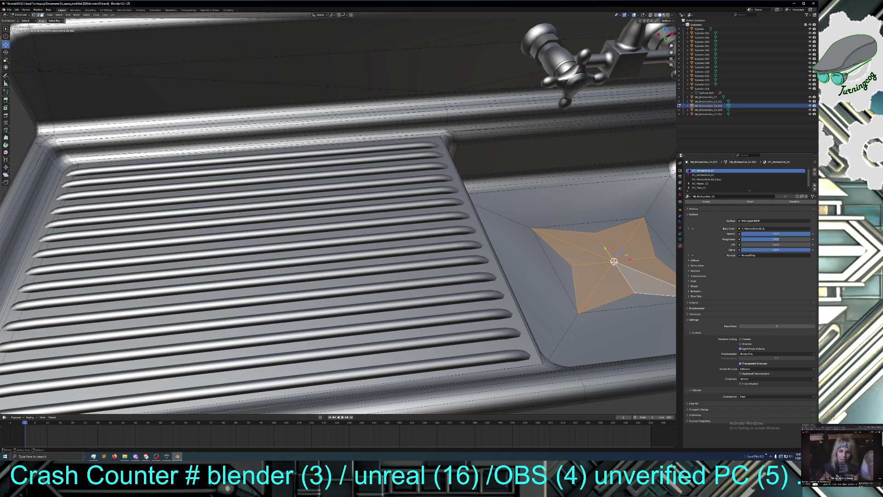
click(5, 108)
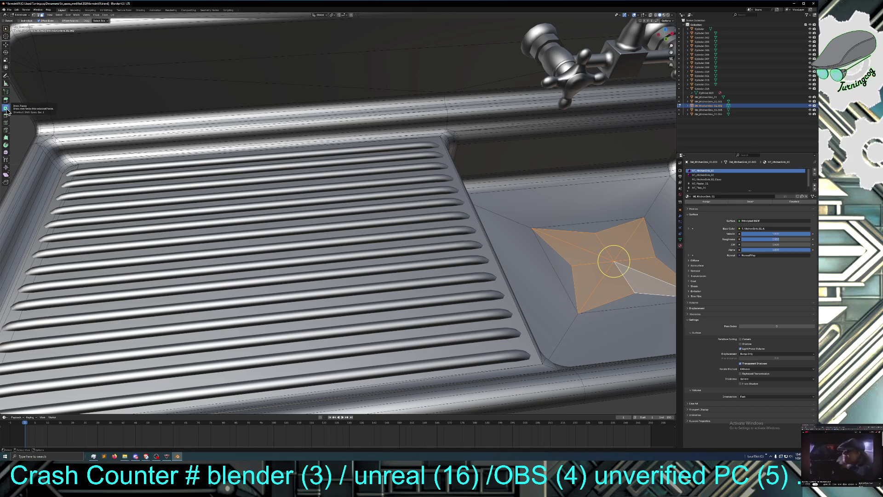
Step: Undo the trial star-shaped drain inset, view the whole sink, and grow the selection across the bottom
drag(617, 268, 614, 257)
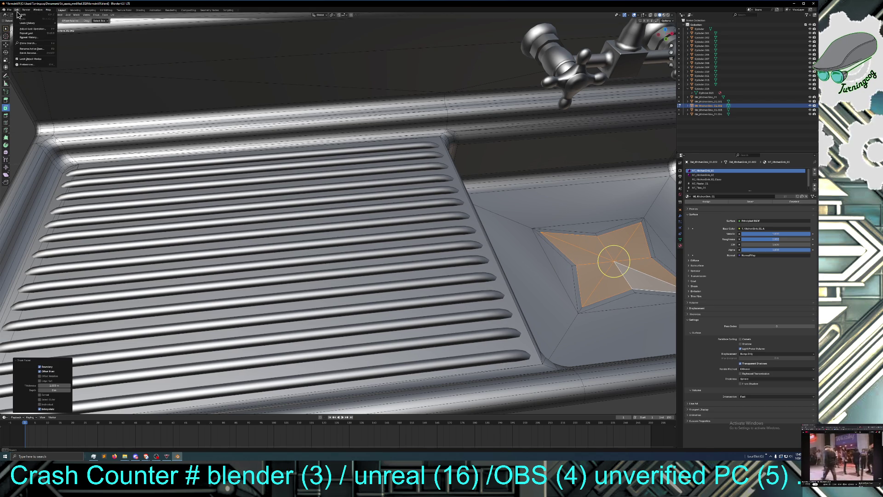
key(ctrl+z)
scroll(423, 260, down, 5)
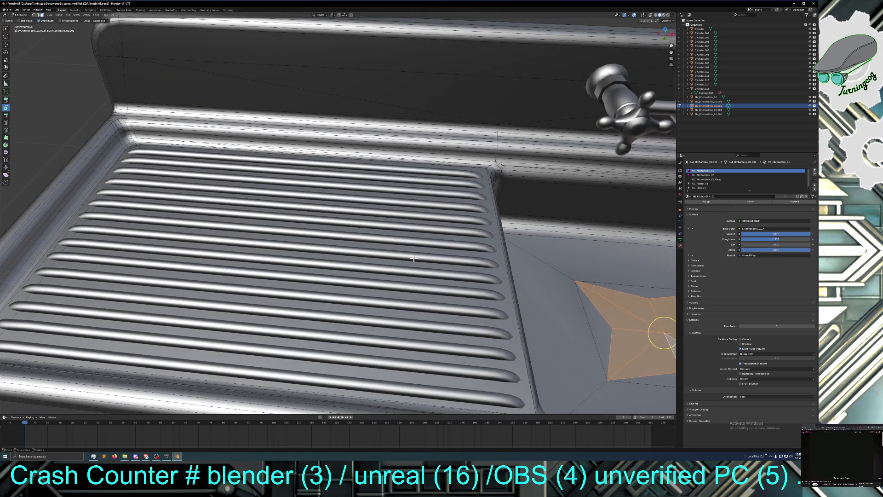
mouse_move(440, 280)
middle_down()
mouse_move(474, 301)
mouse_move(483, 221)
middle_up()
mouse_move(646, 379)
middle_down()
mouse_move(607, 388)
mouse_move(516, 315)
mouse_move(514, 345)
middle_up()
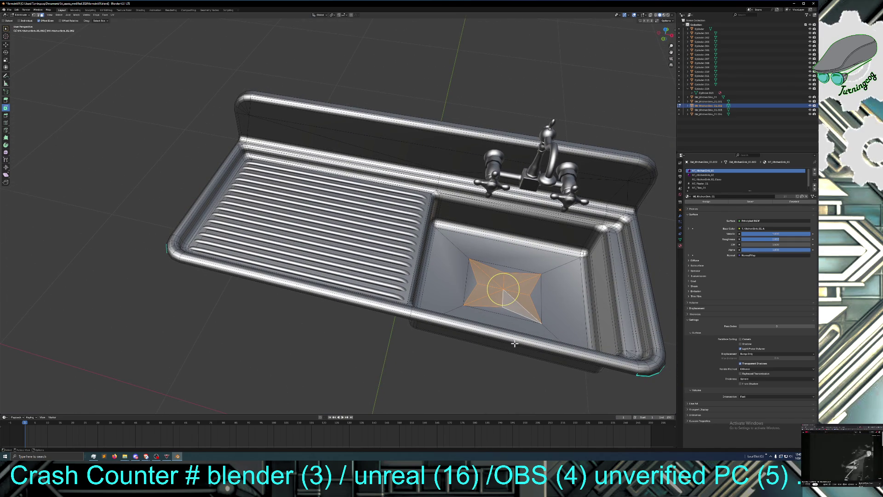
key(ctrl+KP_Add)
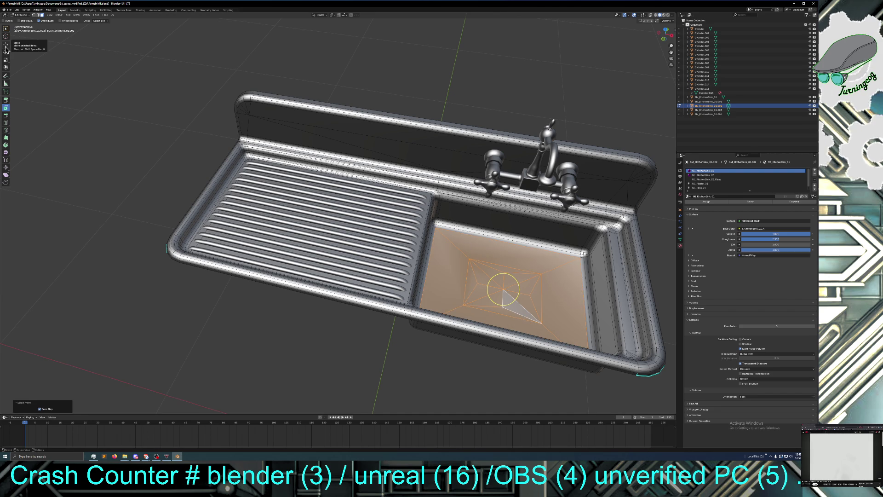
Step: Select a sink-bottom triangle in vertex mode and grow the selection over the floor patch
click(6, 46)
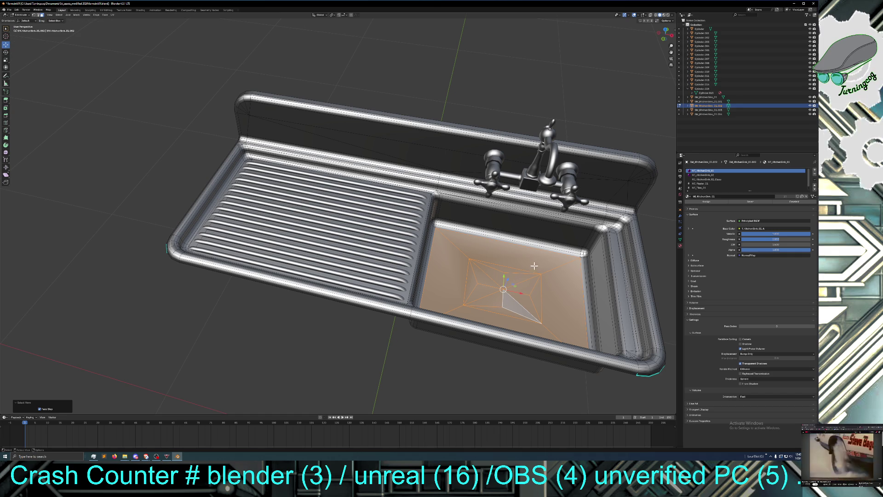
click(466, 274)
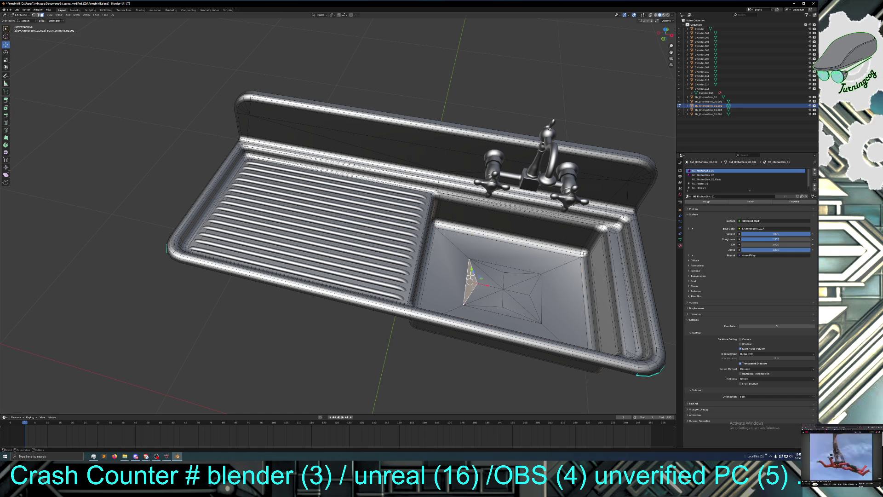
click(503, 289)
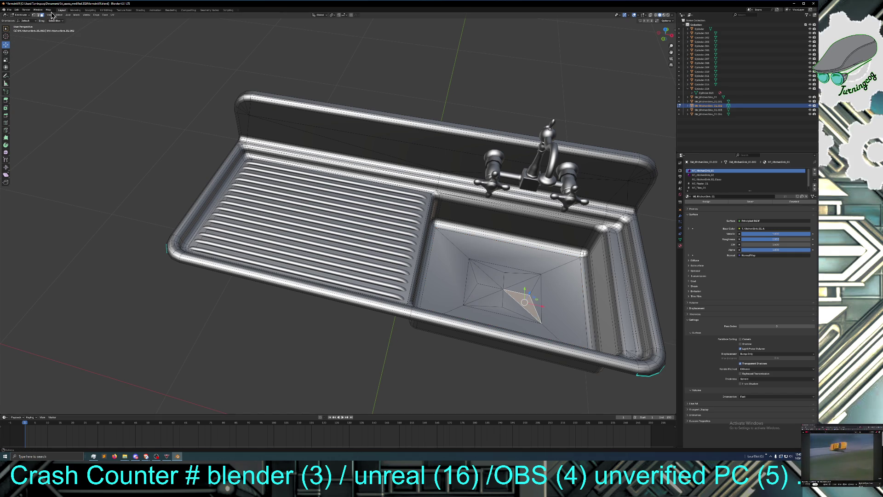
click(33, 15)
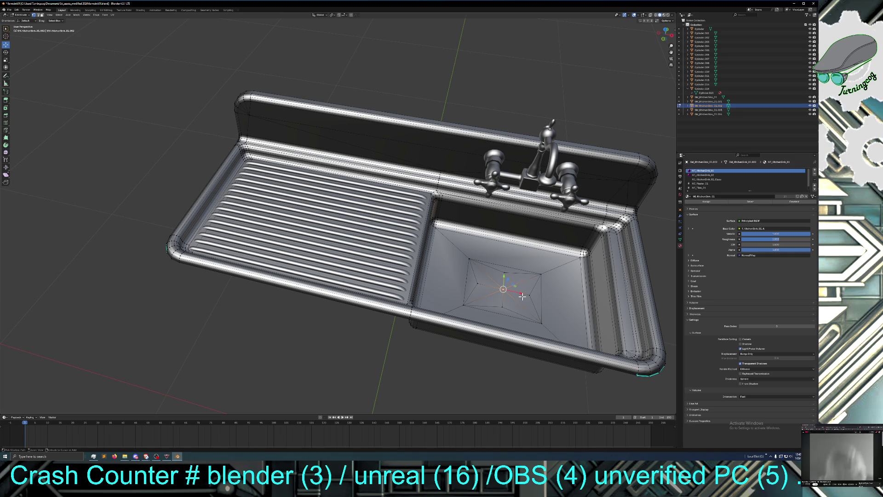
key(ctrl+KP_Add)
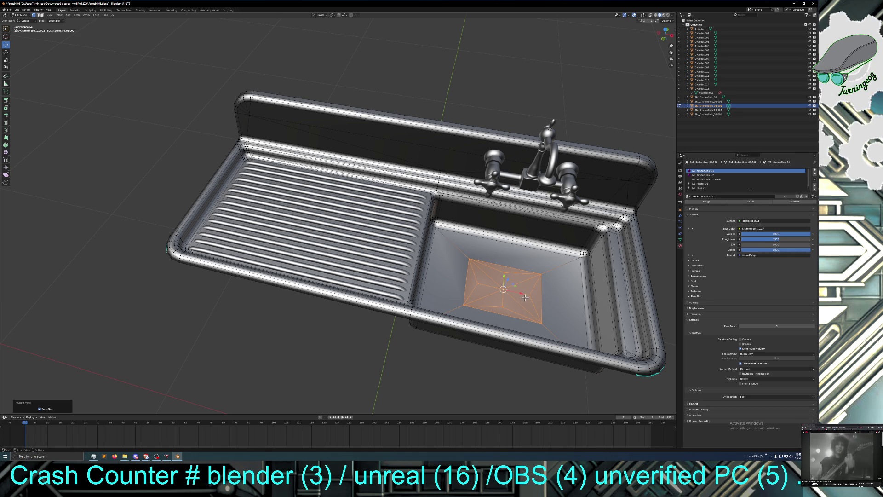
click(5, 51)
click(6, 59)
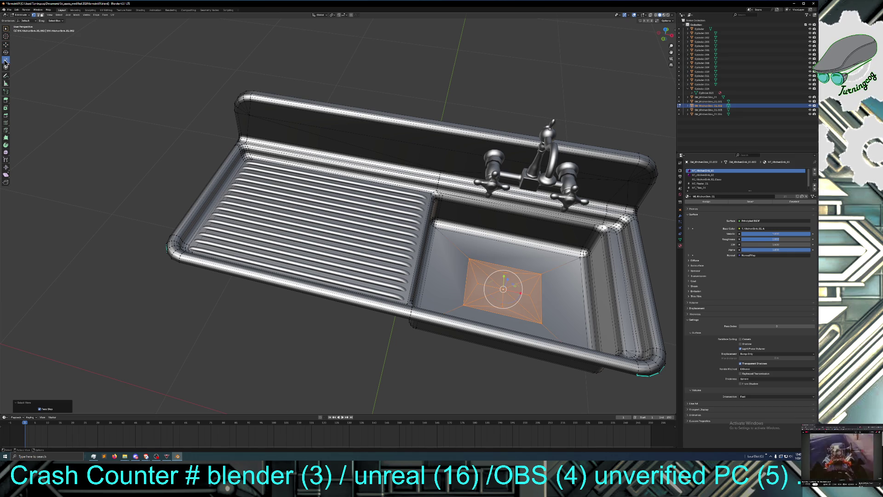
Step: Scale the patch down in the XY plane (S, Shift+Z) into a small drain square
middle_drag(517, 293, 503, 322)
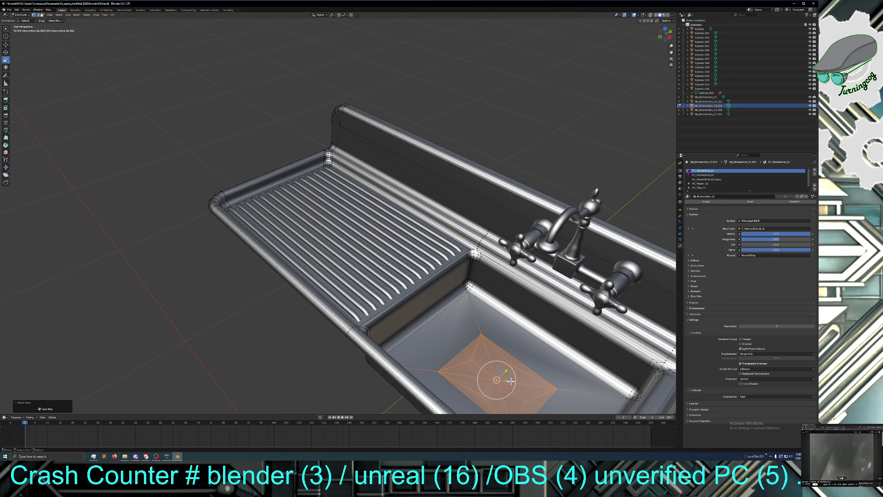
key(s)
key(shift+z)
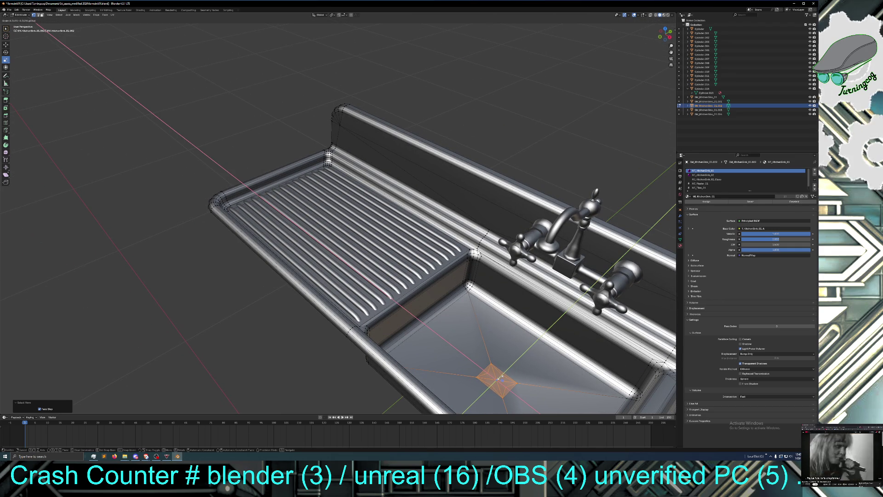
click(500, 378)
mouse_move(501, 378)
middle_down()
mouse_move(471, 390)
mouse_move(475, 360)
mouse_move(476, 394)
middle_up()
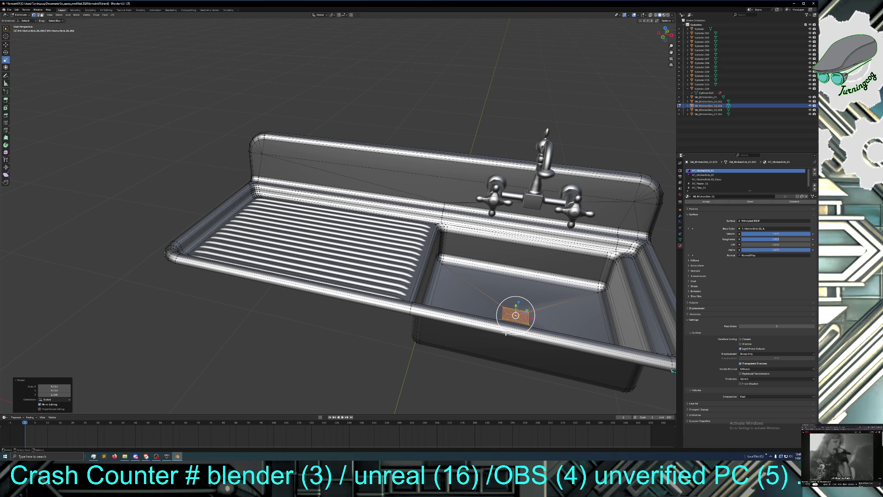
Step: Deselect the patch, select the small drain face, and nudge it slightly sideways
mouse_move(511, 330)
middle_down()
mouse_move(497, 325)
mouse_move(503, 339)
mouse_move(468, 361)
mouse_move(485, 356)
middle_up()
scroll(499, 344, down, 5)
scroll(467, 354, up, 3)
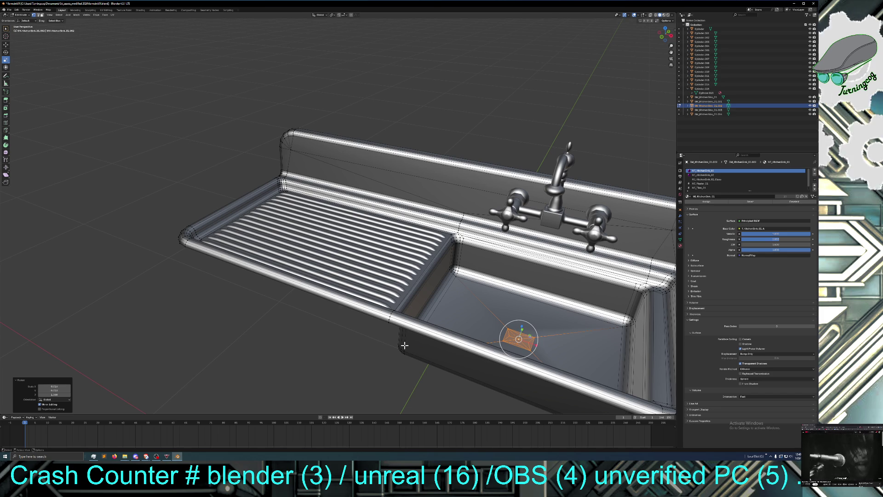
scroll(466, 367, up, 1)
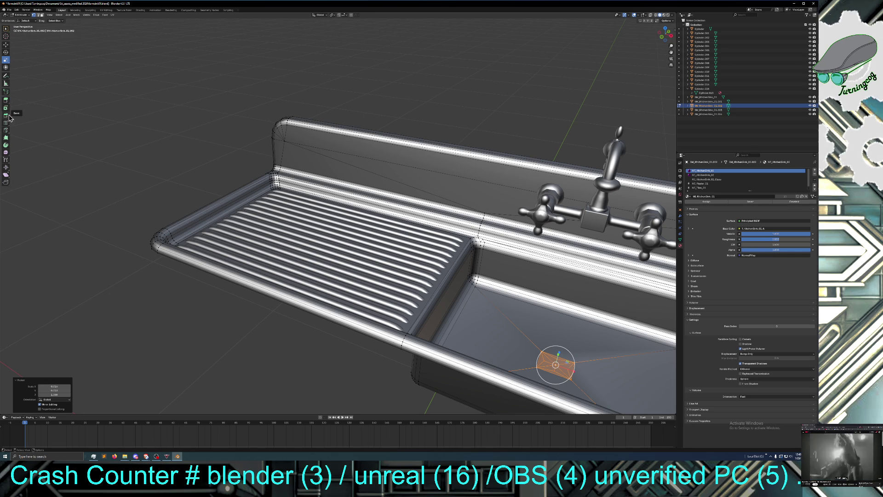
click(122, 111)
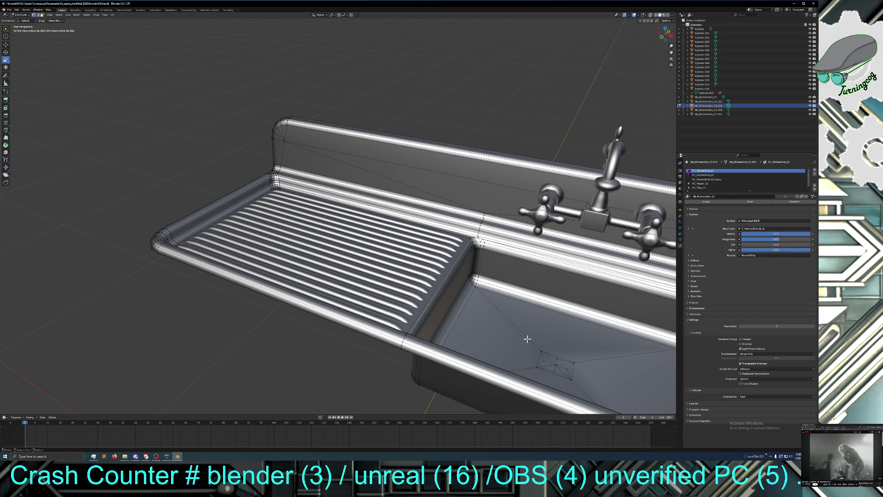
click(547, 358)
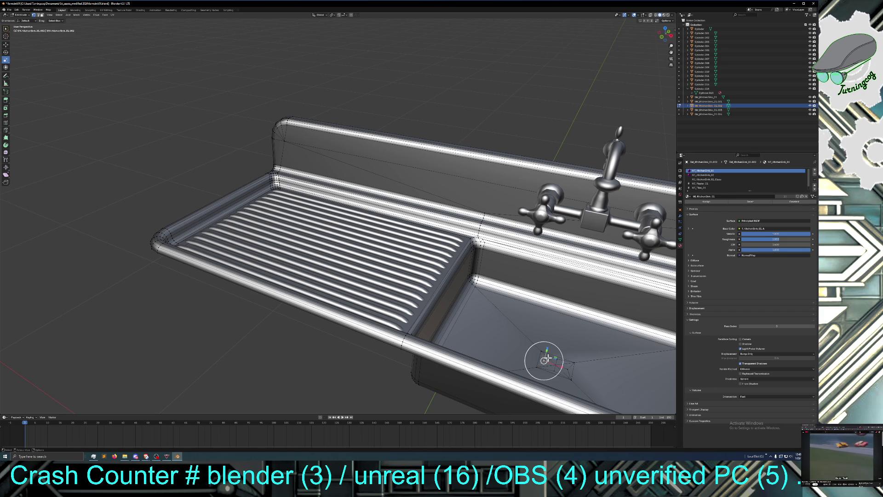
click(6, 44)
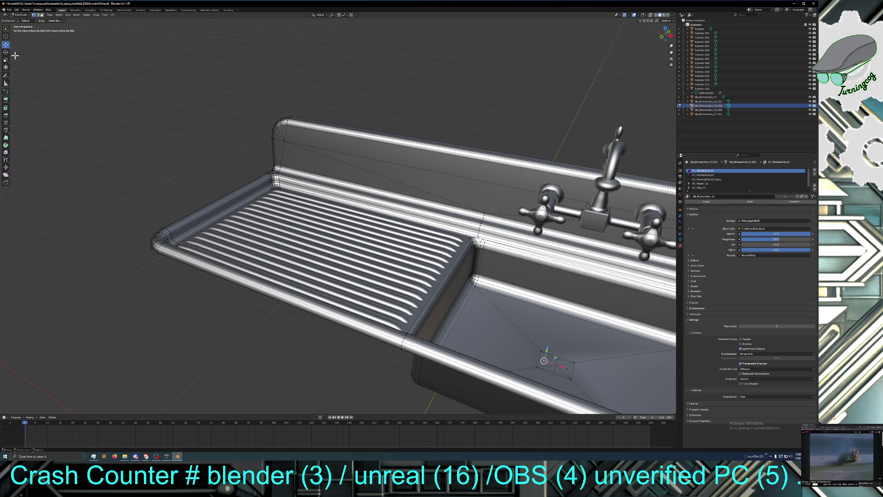
drag(543, 359, 551, 359)
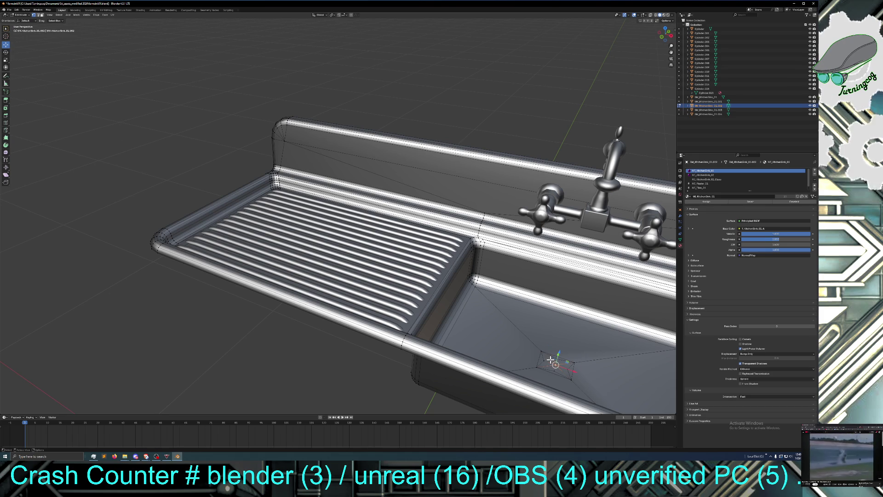
Step: Select three edges of the drain square in edge mode and bring up the Edge menu
click(39, 15)
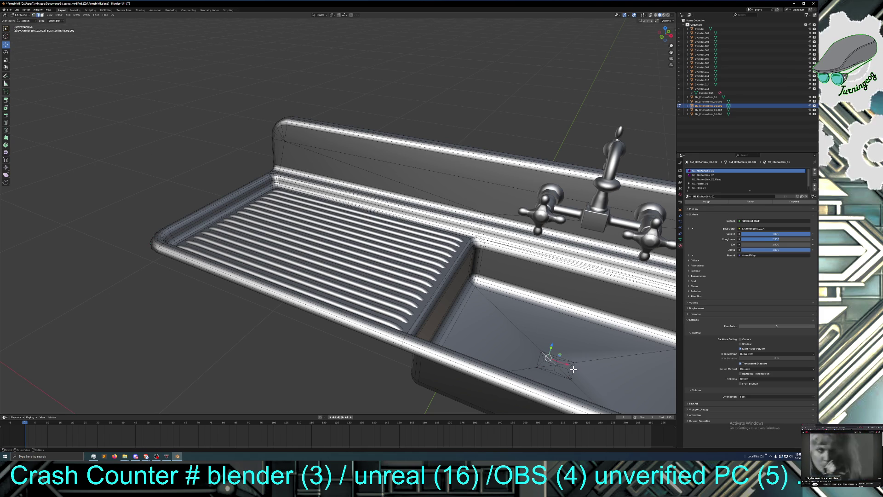
shift+click(562, 368)
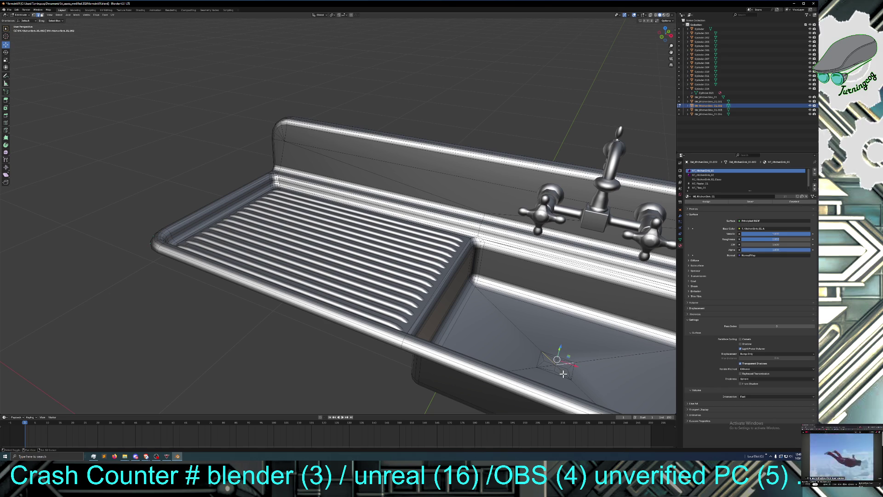
shift+click(562, 370)
shift+click(543, 366)
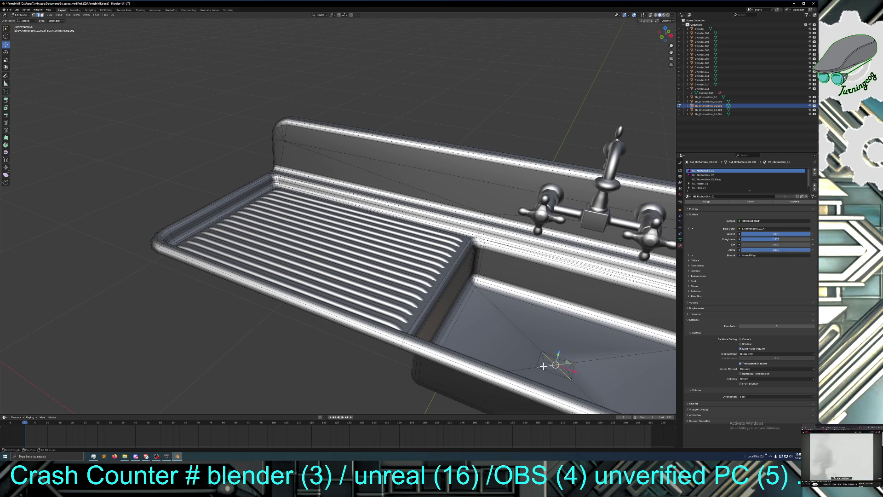
key(ctrl+e)
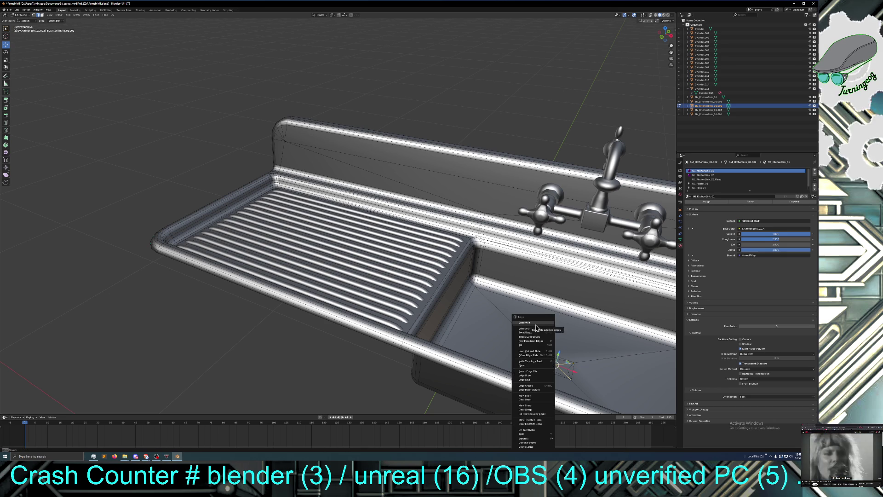
Step: Subdivide the selected drain edges, then select the vertex at the drain centre
click(535, 323)
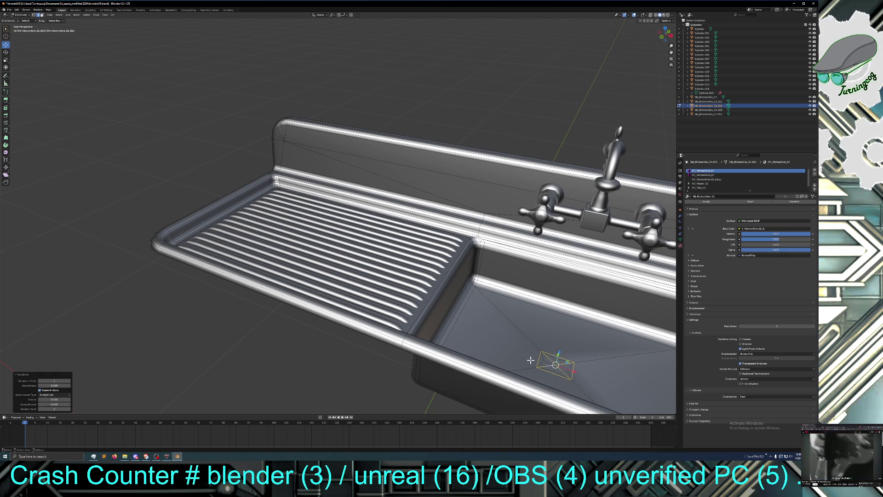
click(330, 382)
scroll(543, 369, up, 1)
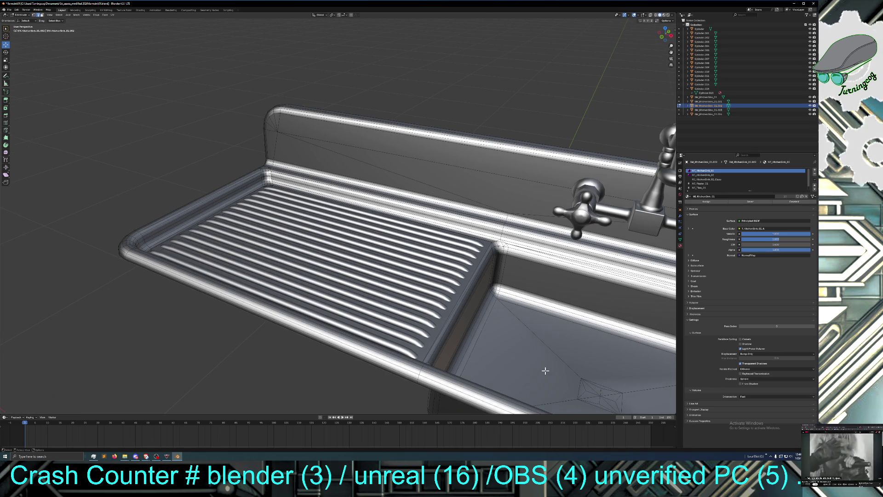
mouse_move(570, 376)
middle_down()
mouse_move(561, 369)
mouse_move(571, 371)
middle_up()
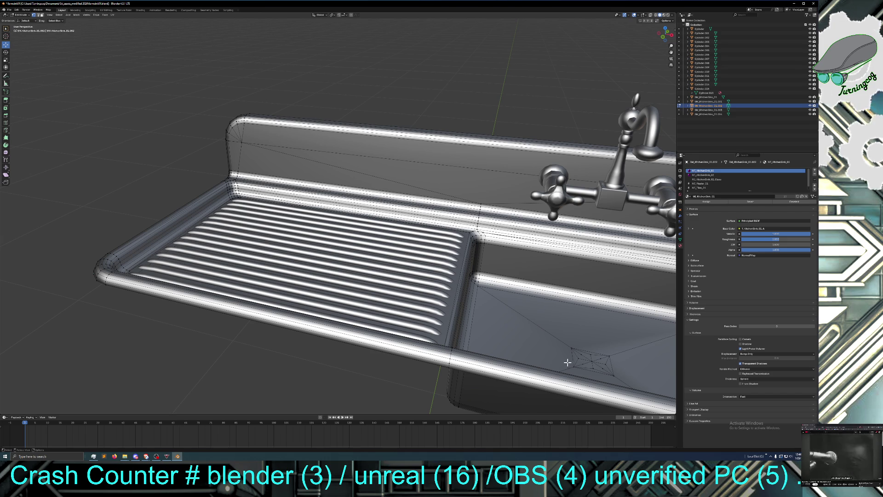
click(591, 367)
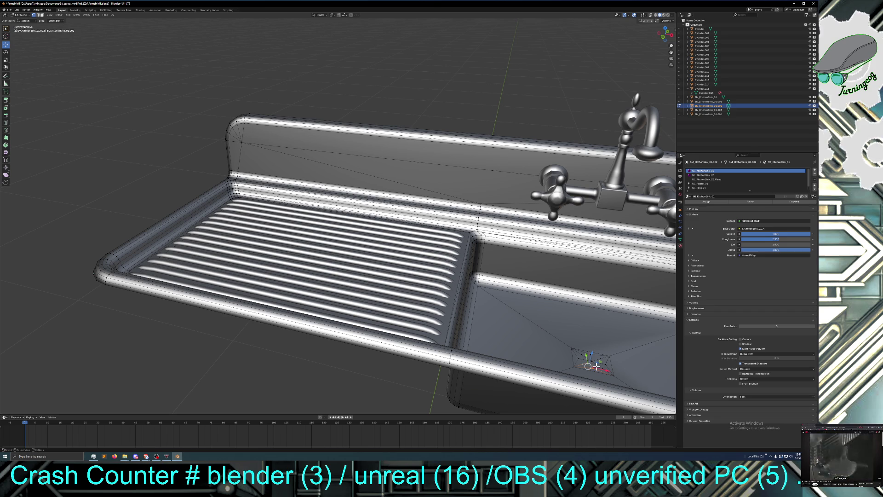
right_click(591, 368)
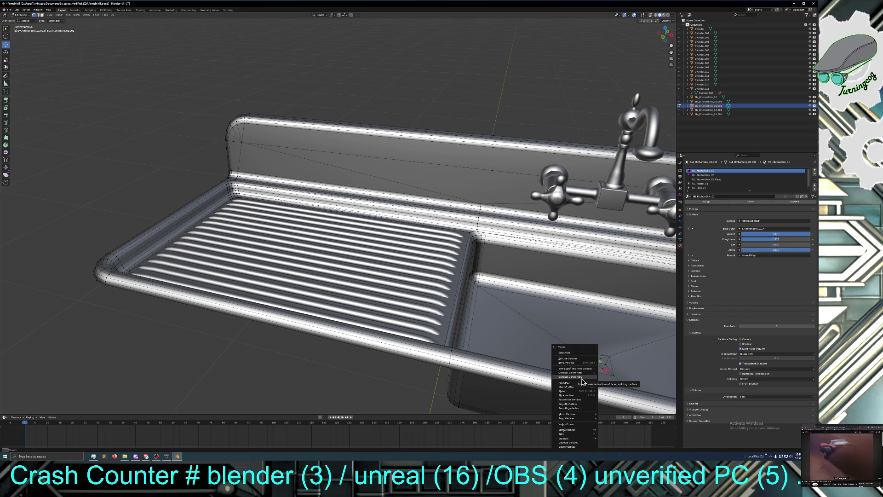
Step: Connect six vertex pairs around the drain to the surrounding floor with new edges
click(582, 378)
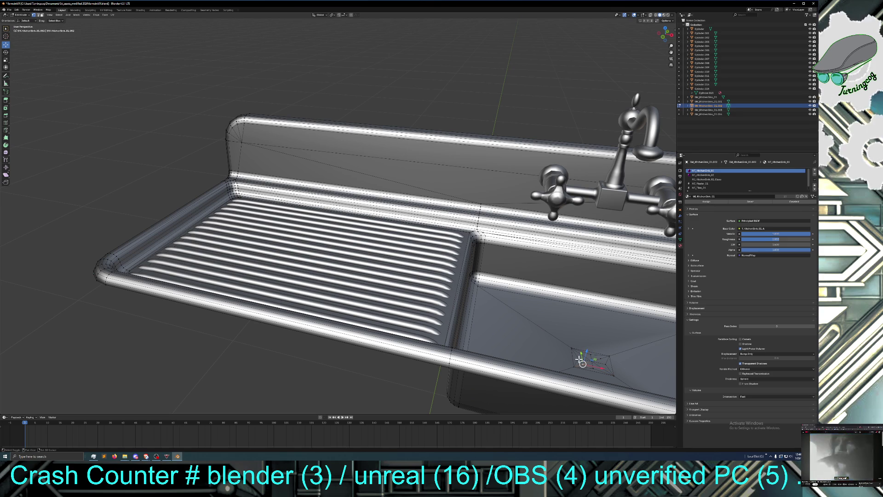
right_click(582, 363)
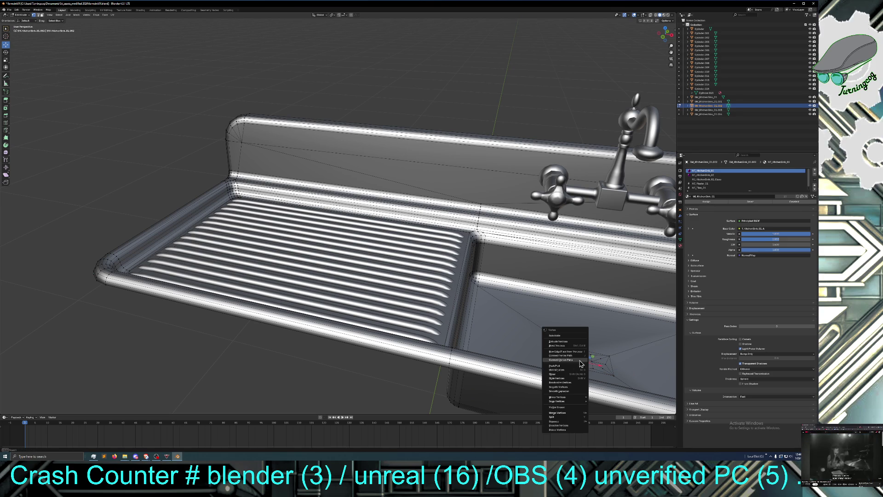
click(584, 359)
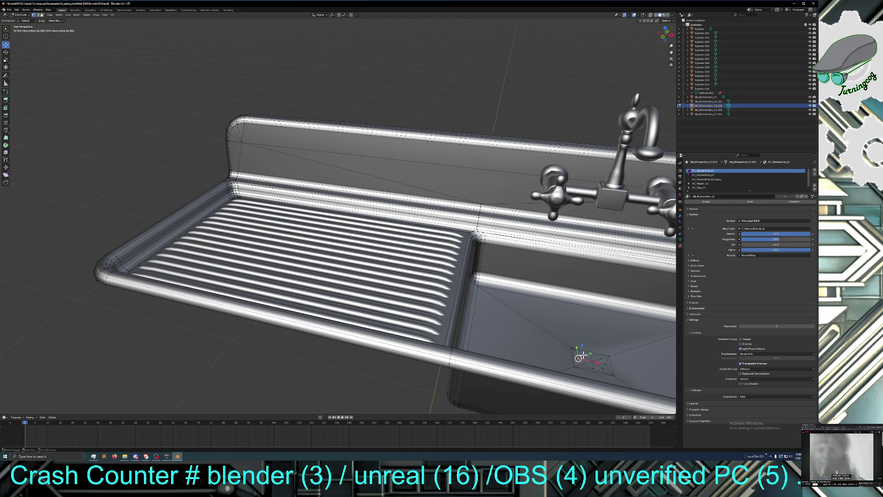
right_click(586, 362)
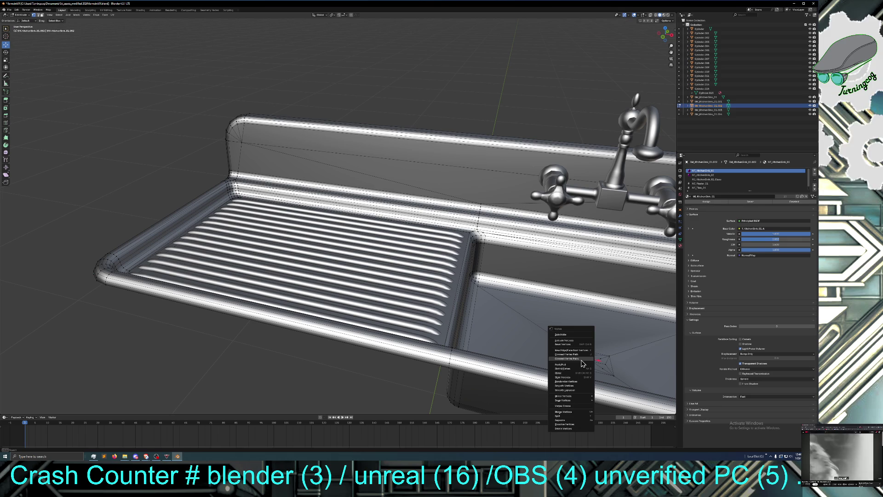
click(581, 359)
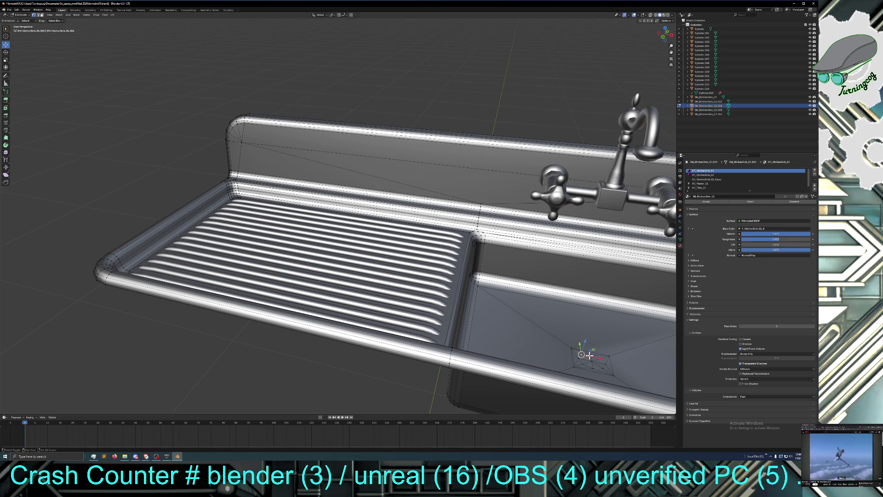
right_click(590, 358)
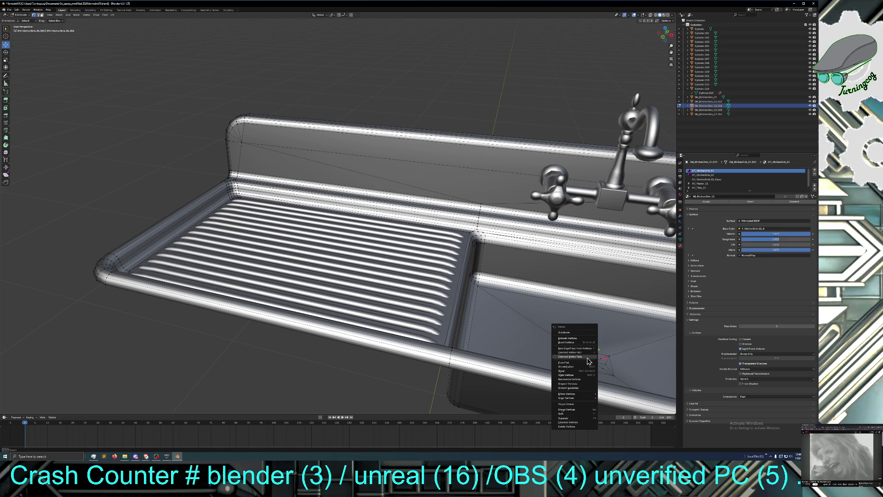
click(588, 359)
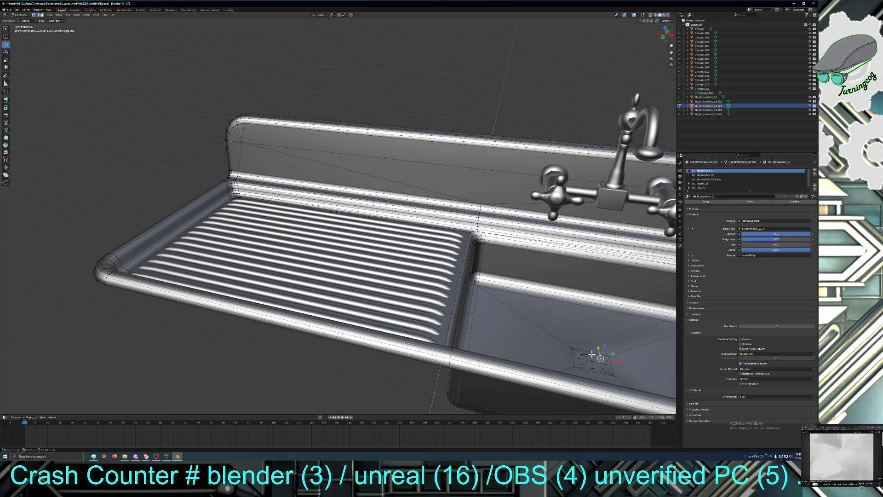
right_click(597, 361)
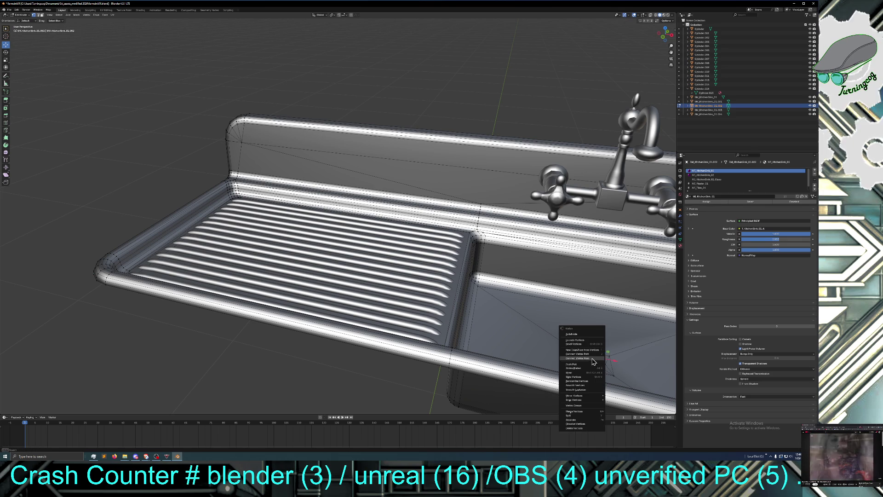
click(593, 361)
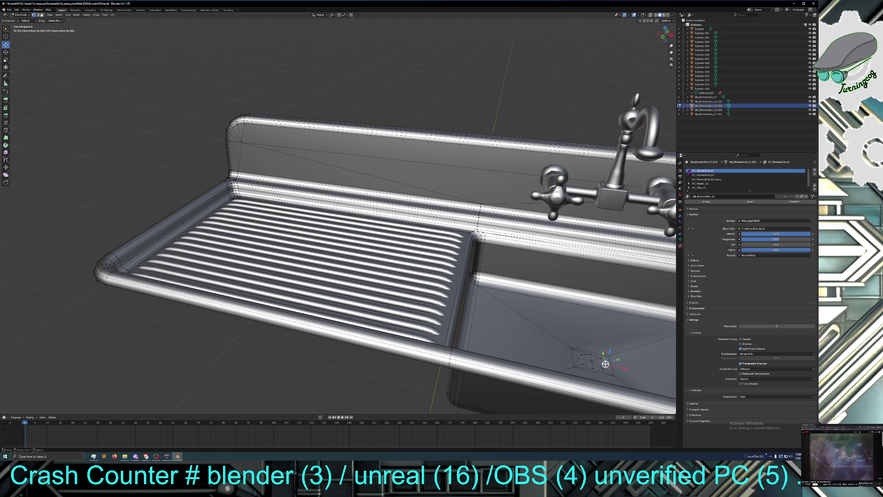
right_click(605, 365)
click(602, 362)
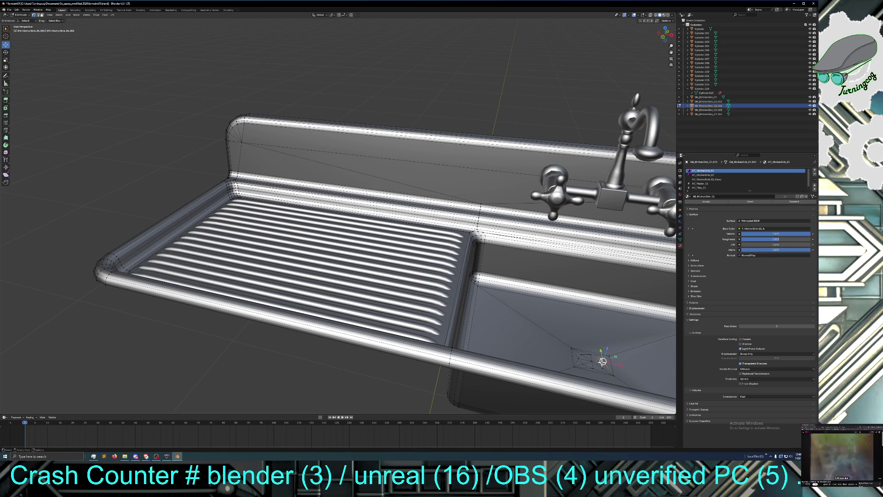
Step: Pick several drain corner vertices, tilt the view into the basin, and clear the selection
click(602, 365)
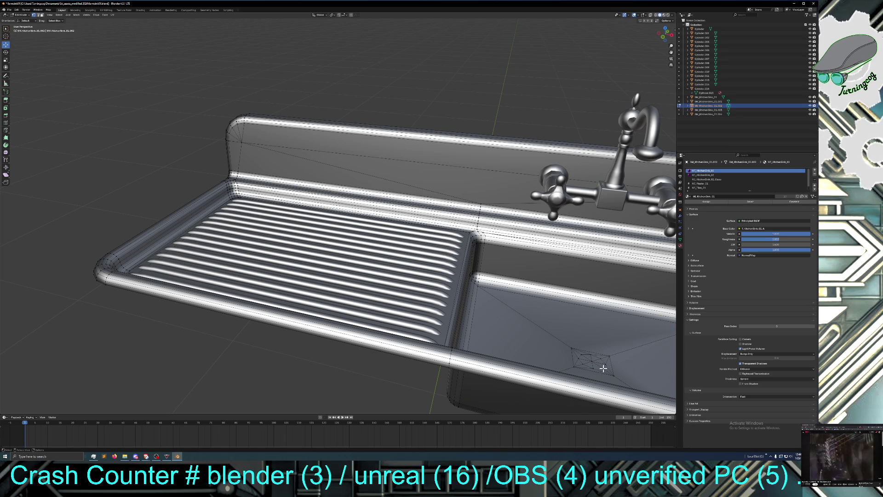
right_click(603, 367)
click(599, 366)
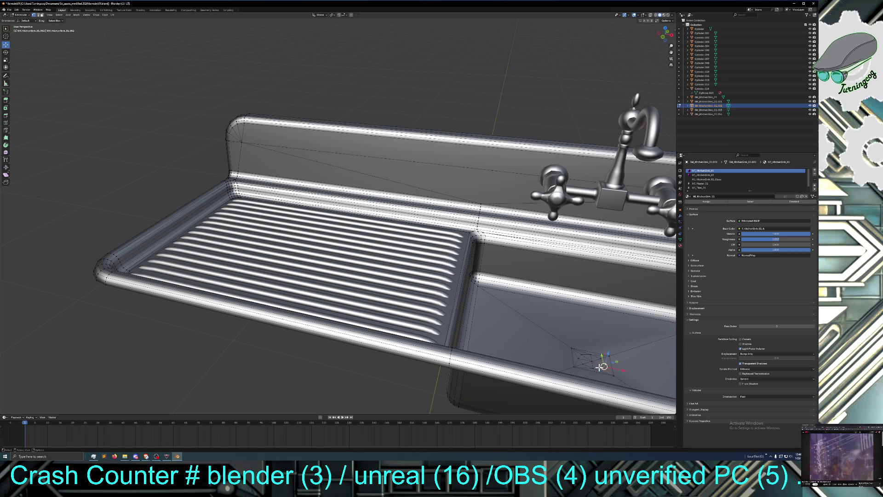
click(598, 367)
shift+click(595, 368)
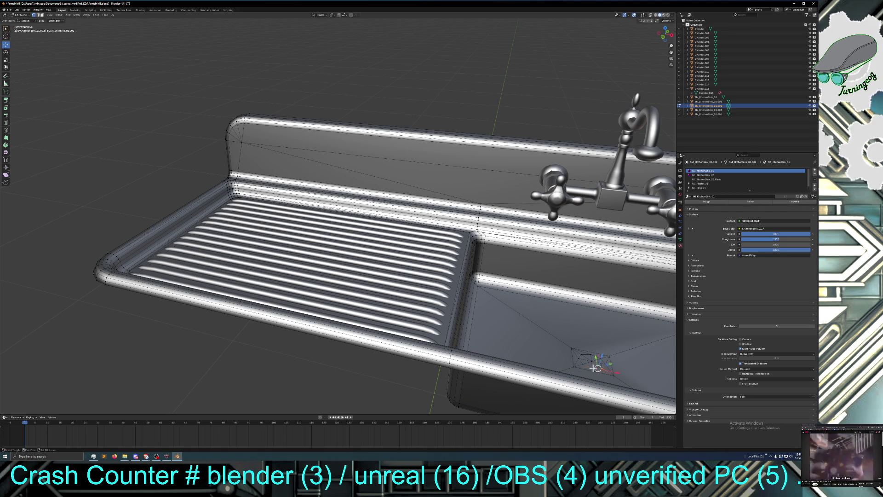
right_click(596, 368)
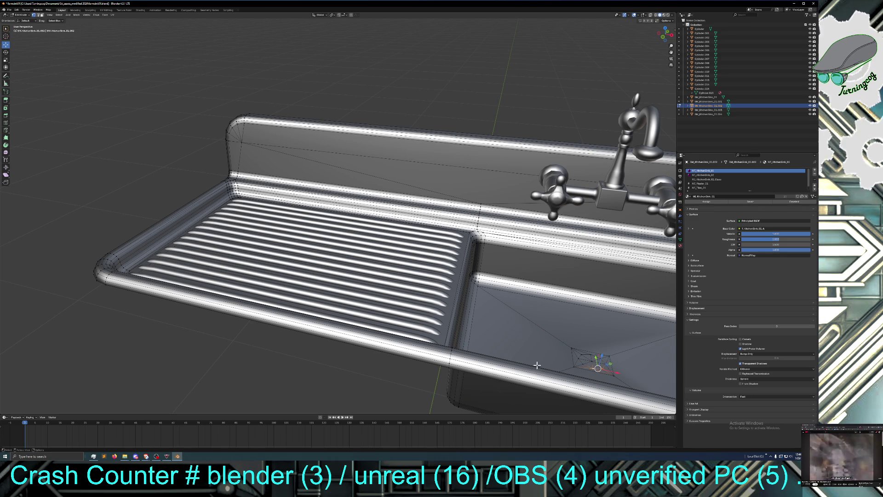
middle_drag(548, 374, 548, 374)
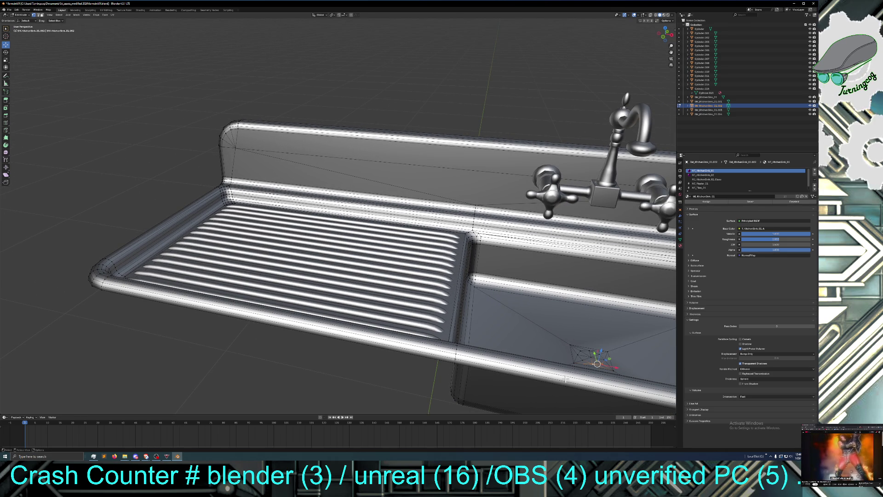
scroll(568, 375, down, 1)
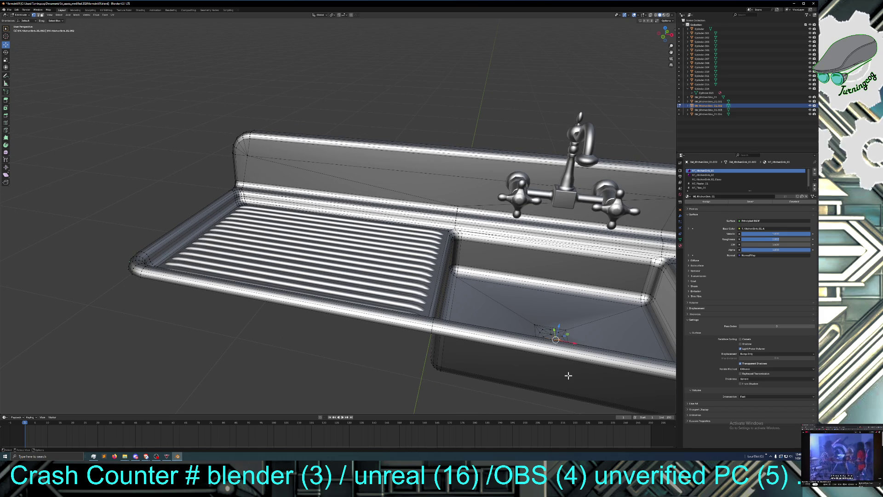
middle_drag(567, 368, 576, 377)
click(545, 349)
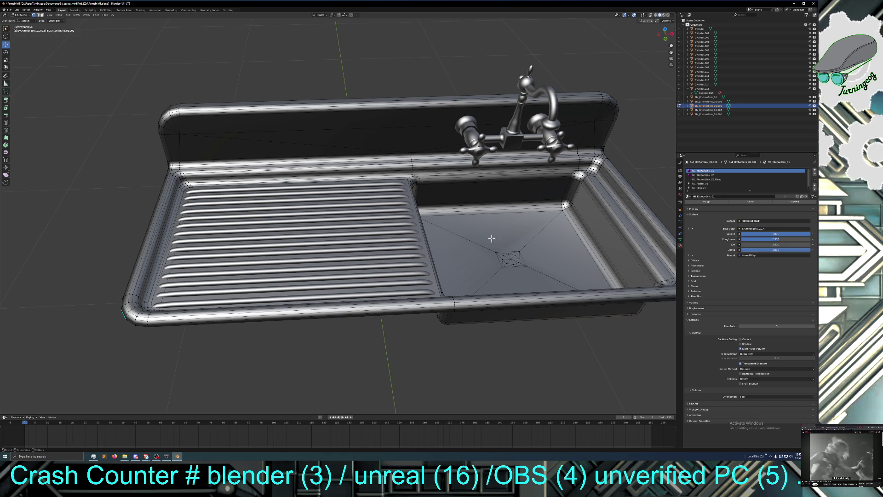
Step: Select the drain centre, grow the selection around it, and apply Bevel Vertices
click(510, 259)
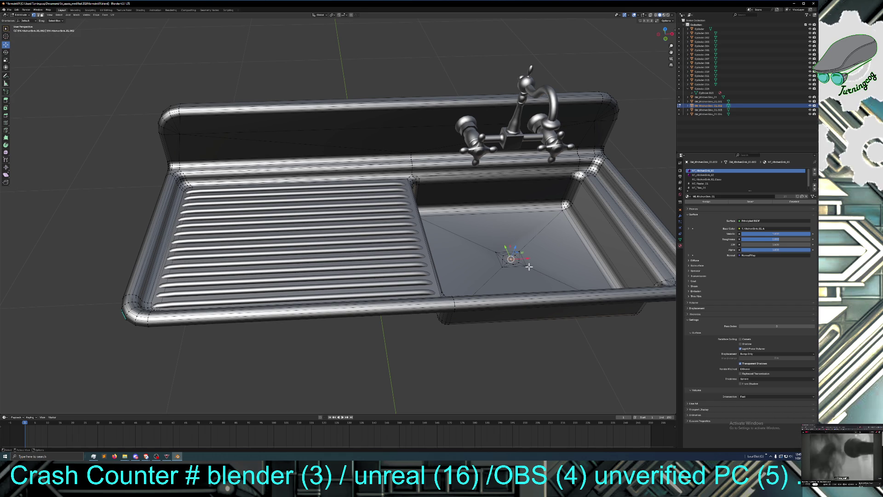
key(ctrl+KP_Add)
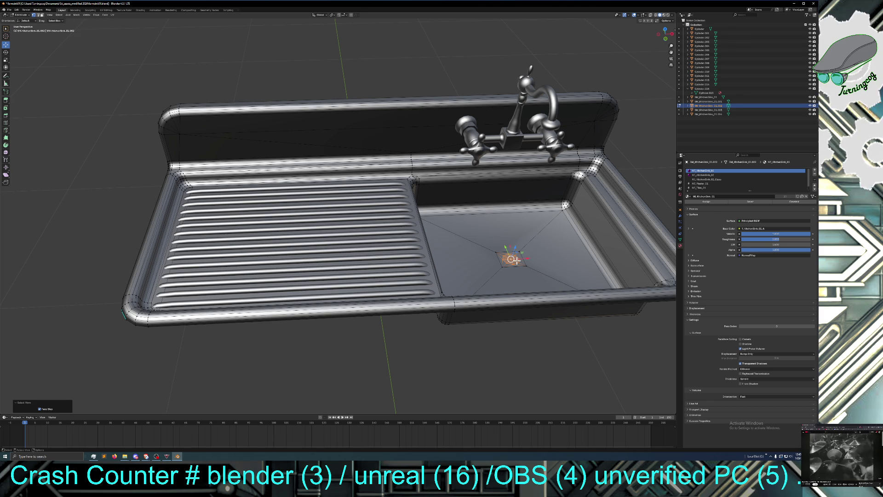
right_click(517, 261)
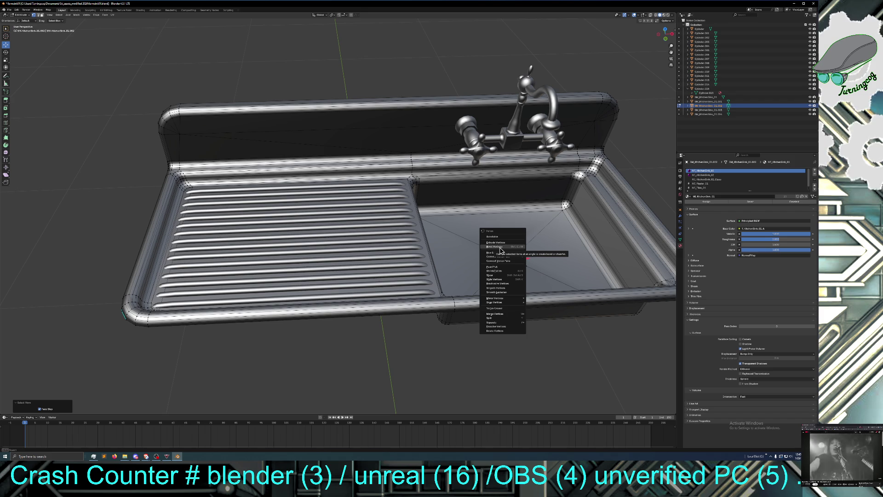
click(500, 249)
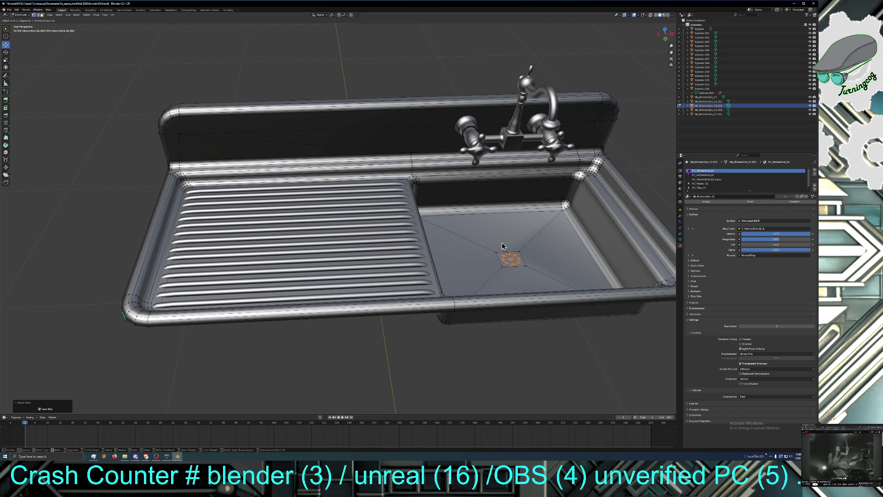
click(502, 246)
Step: Orbit to a top-down view of the basin and undo the drain bevel
middle_drag(517, 322, 523, 330)
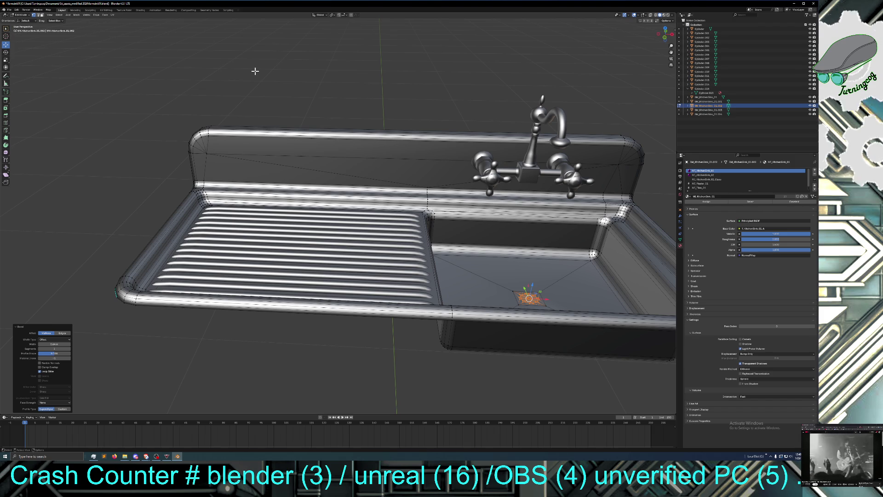
middle_drag(286, 72, 285, 92)
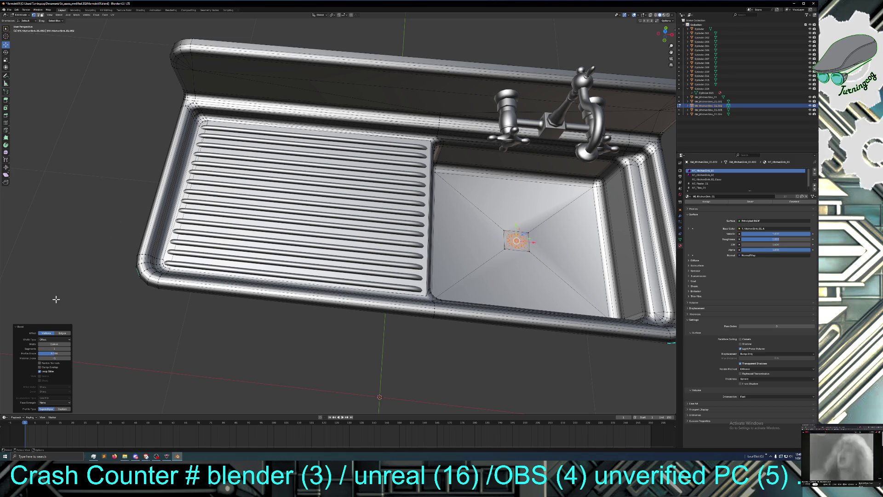
click(17, 10)
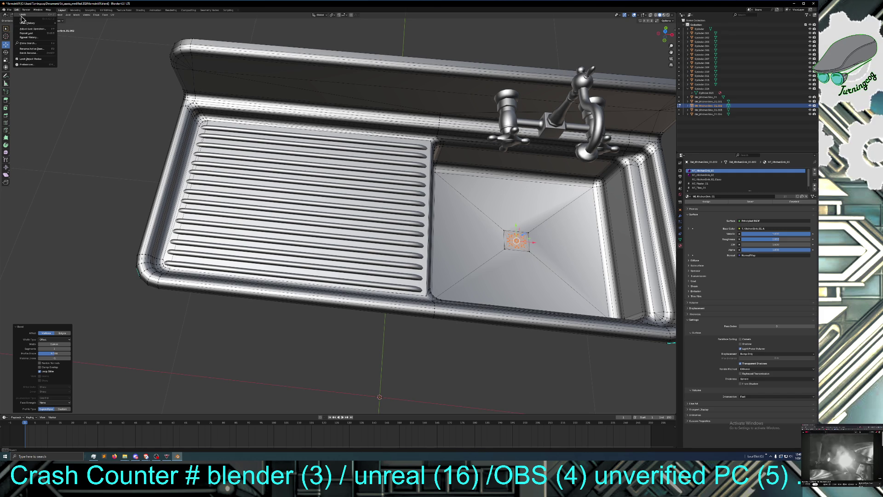
click(21, 15)
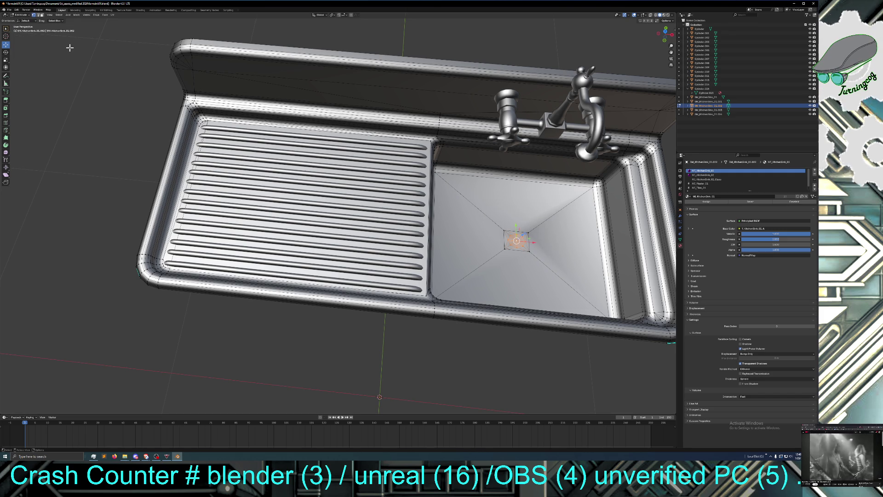
Step: Push the drain face down along Z into a shallow recess
key(g)
key(z)
key(z)
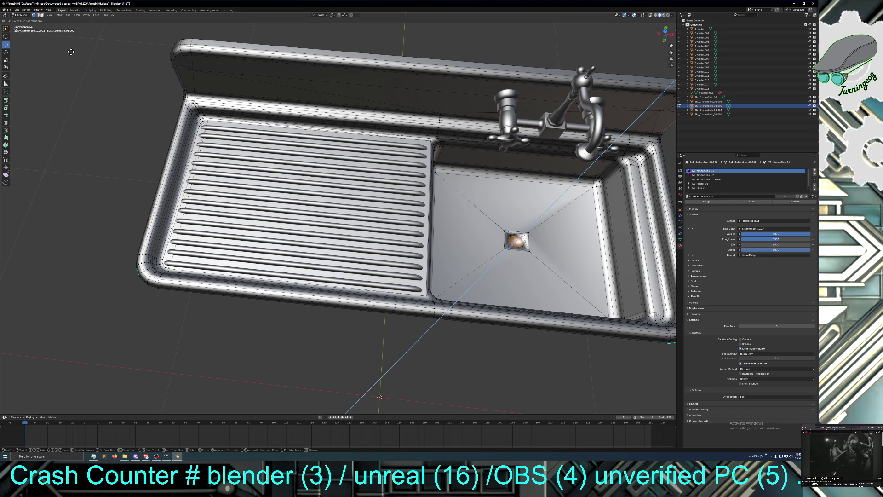
click(71, 52)
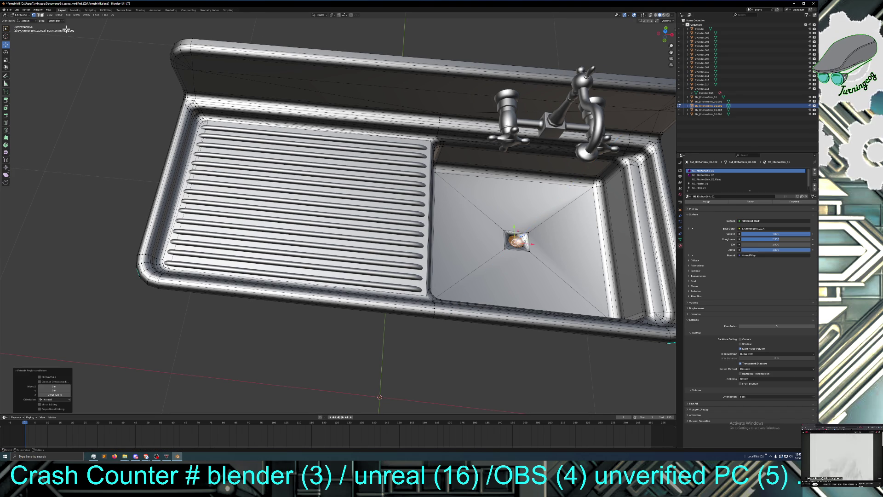
Step: Resize the drain face, then move it vertically along Z
key(s)
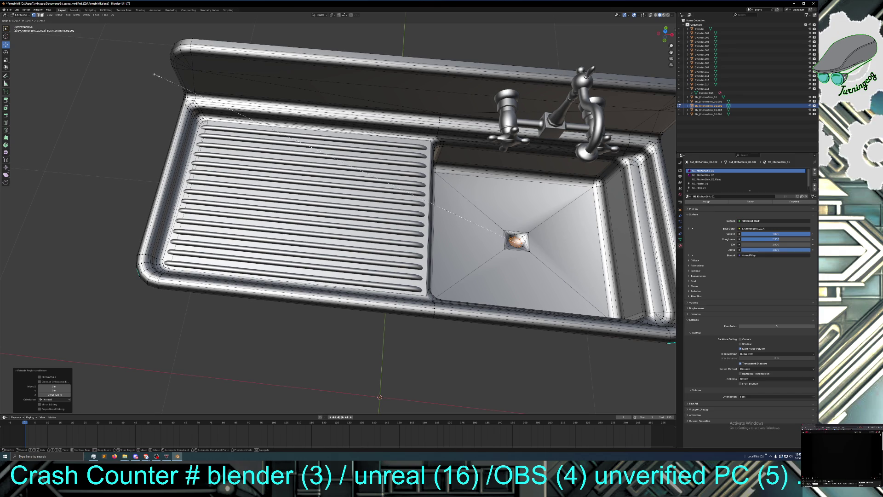
click(156, 75)
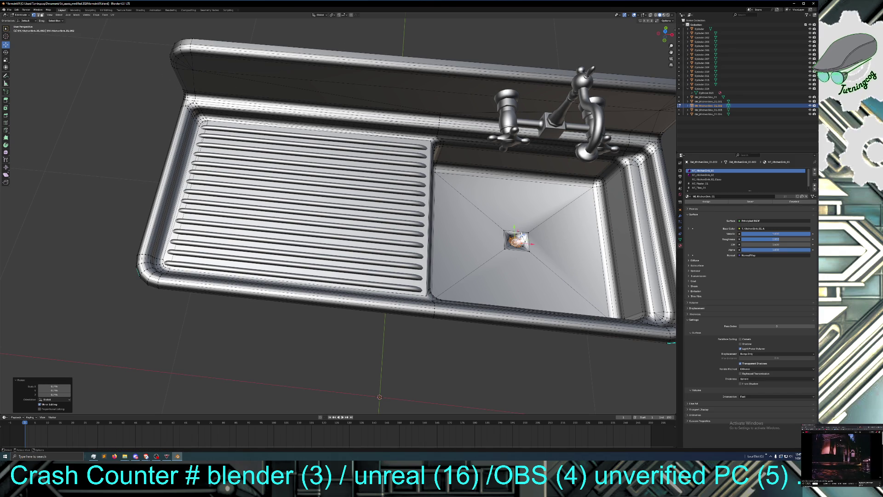
key(g)
key(z)
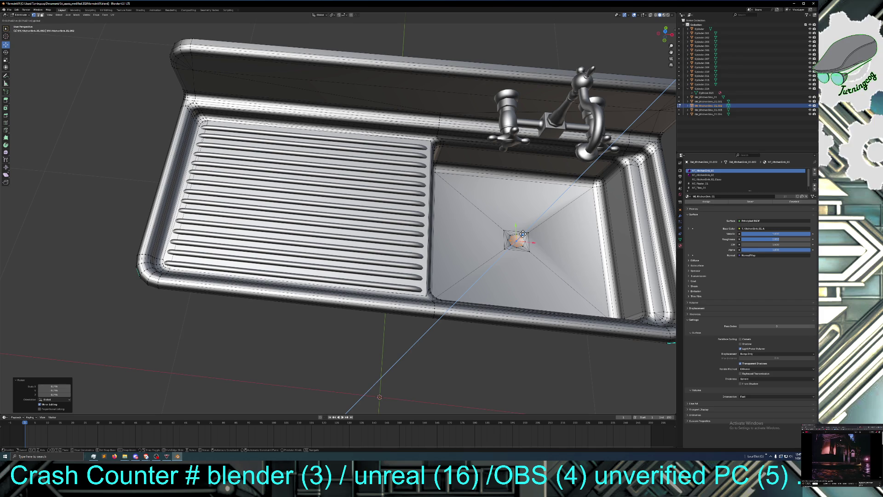
click(523, 235)
Step: Rework the drain selection, redo the last edit, and shift the drain vertices again along Z
middle_drag(488, 307, 487, 295)
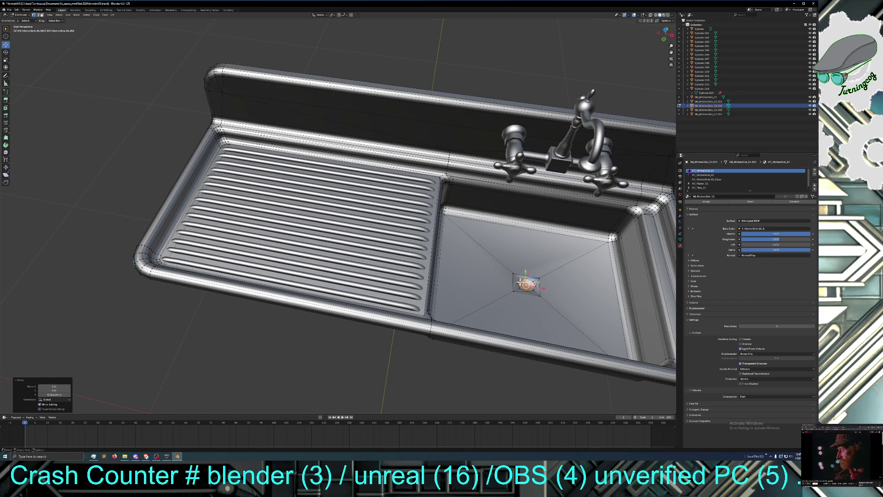
key(ctrl+KP_Add)
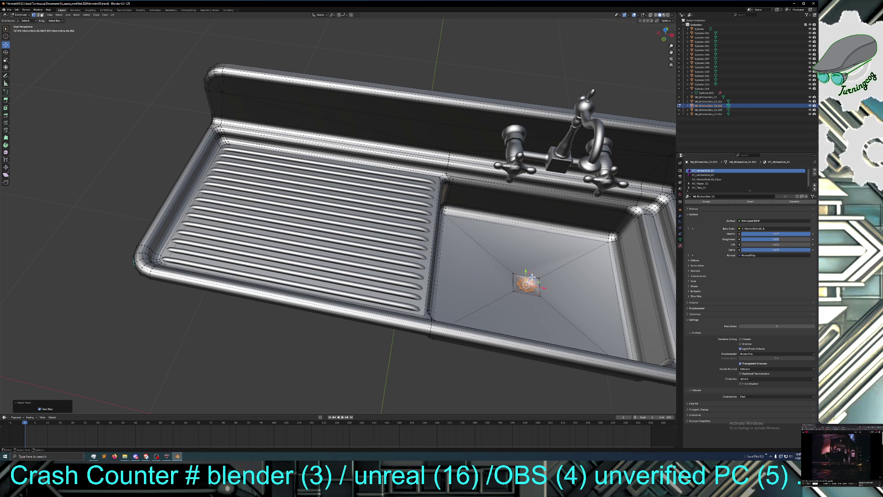
click(532, 281)
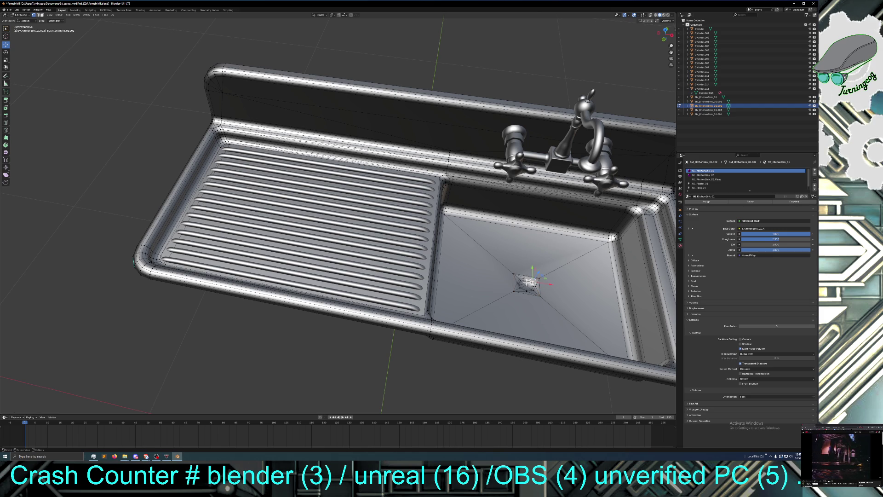
click(20, 15)
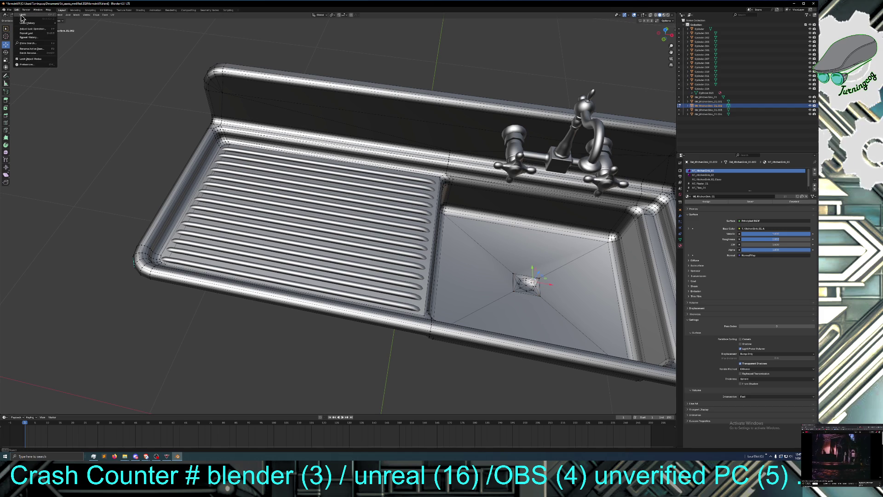
click(22, 17)
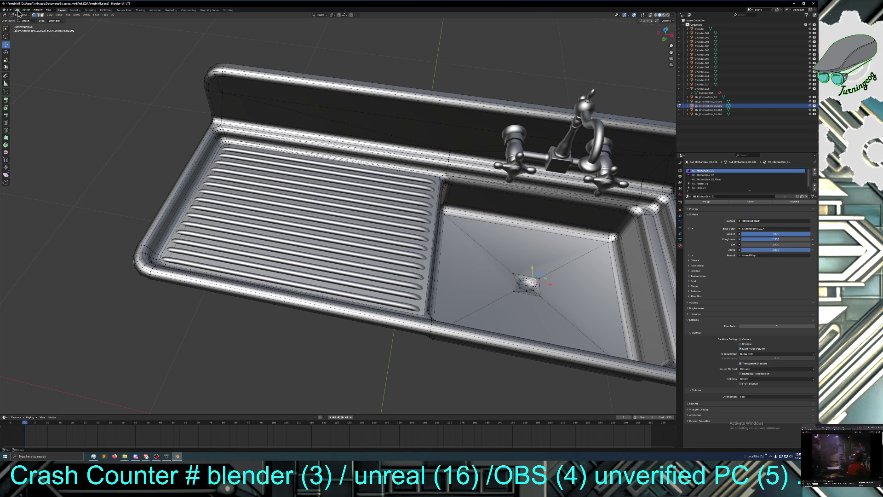
click(17, 9)
click(22, 19)
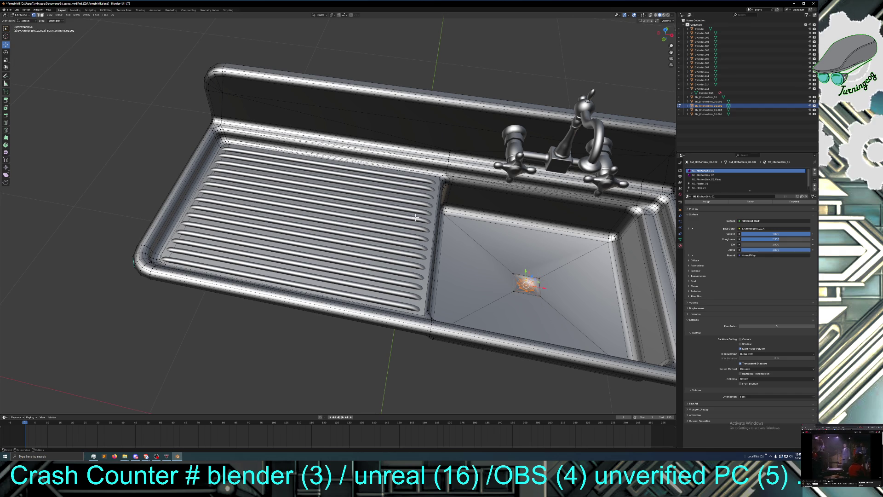
key(g)
key(z)
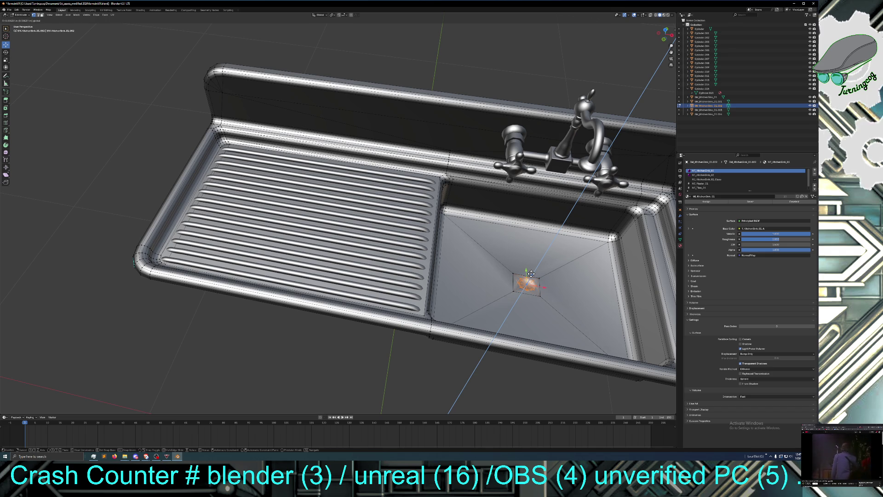
click(532, 273)
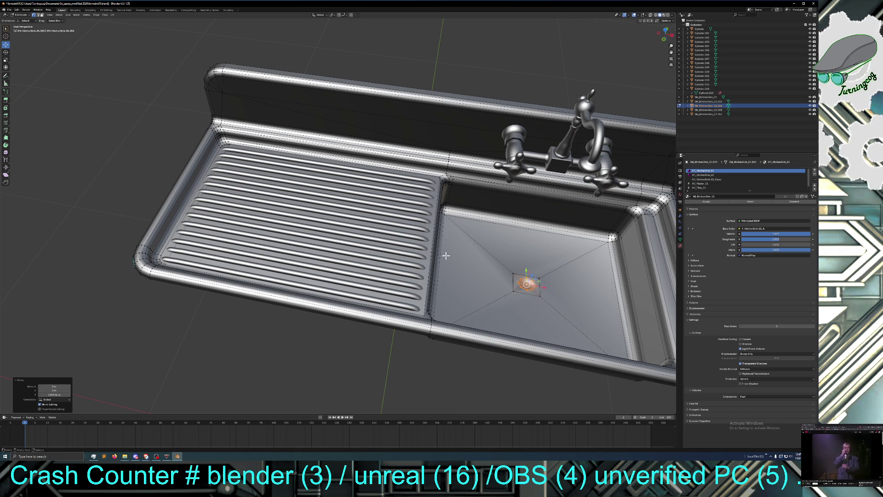
Step: Enlarge the drain faces to 1.1 times with the Scale tool
click(5, 62)
drag(531, 300, 533, 301)
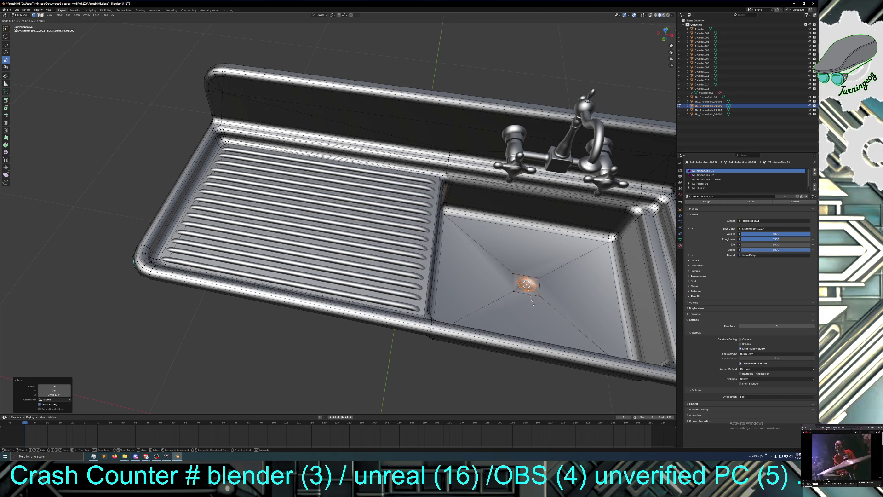
drag(532, 301, 532, 301)
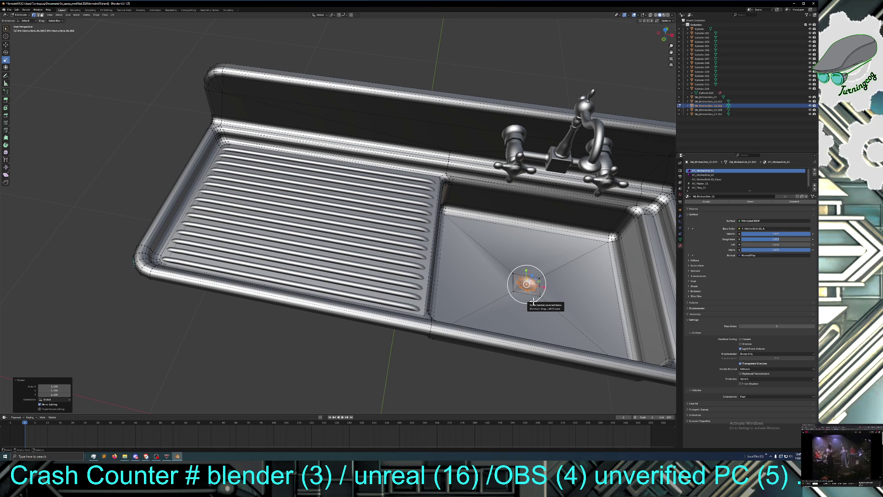
key(ctrl)
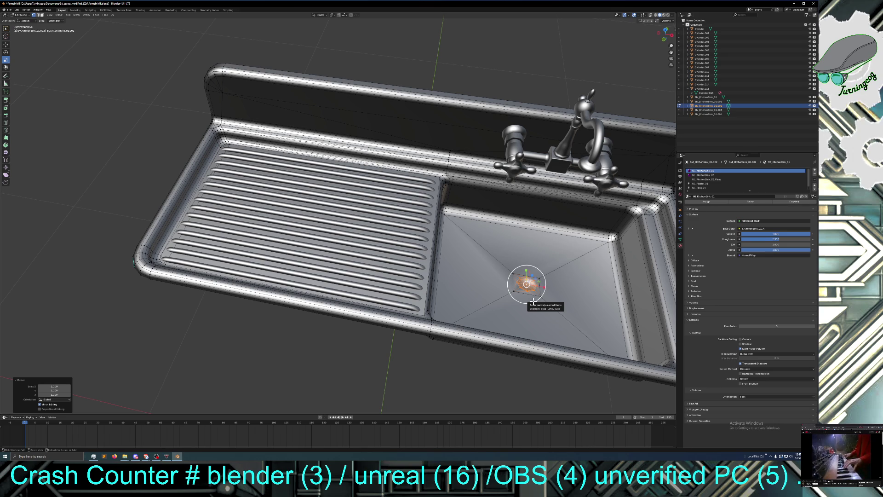
Step: Shrink the selection to the drain's inner faces and move its centre along Z
key(ctrl+KP_Subtract)
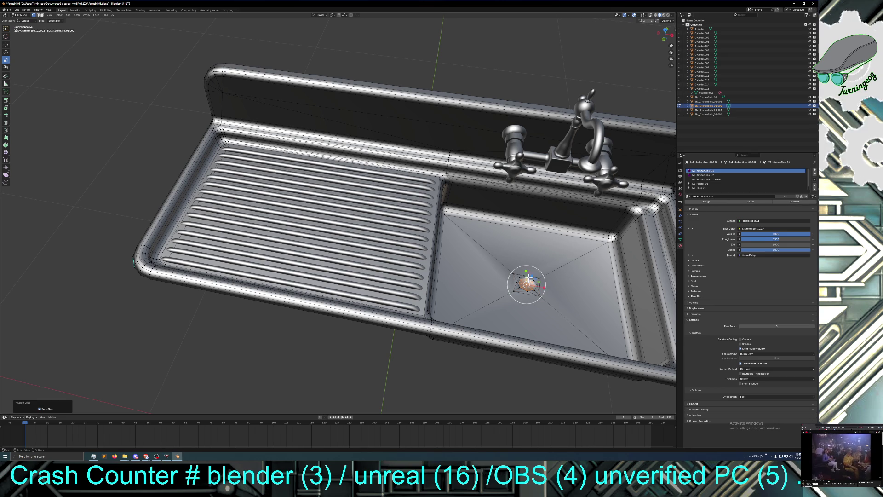
click(6, 45)
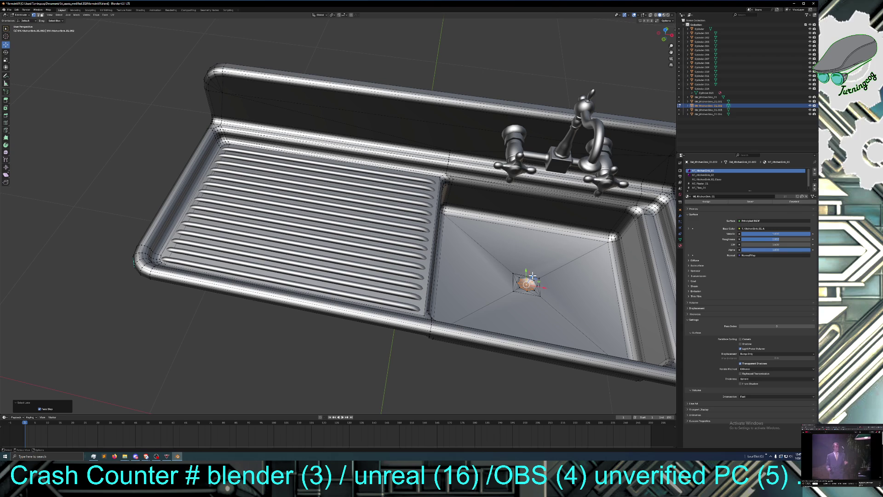
drag(532, 276, 533, 274)
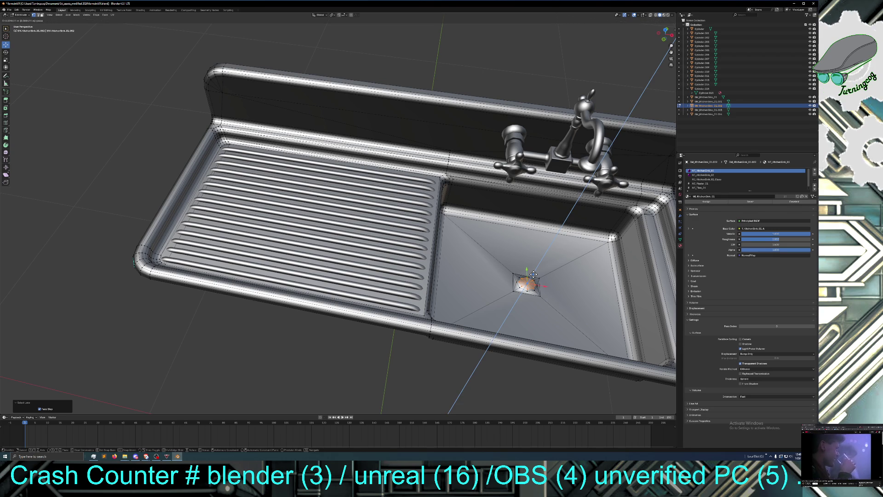
drag(534, 274, 534, 275)
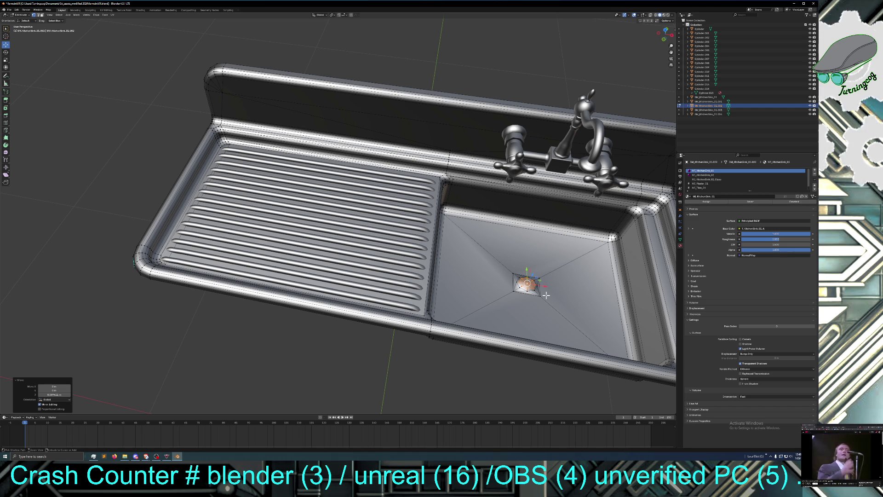
Step: Grow the selection back, widen the drain horizontally in X/Y, and deselect
key(ctrl+KP_Add)
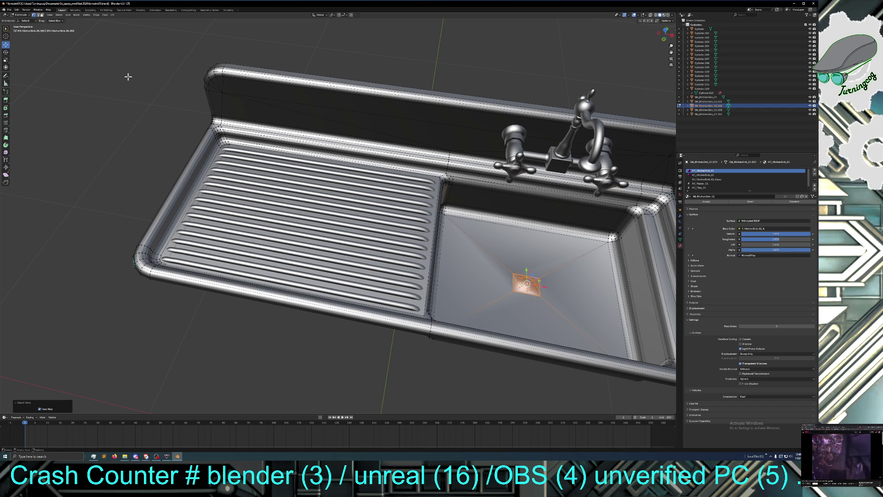
click(5, 60)
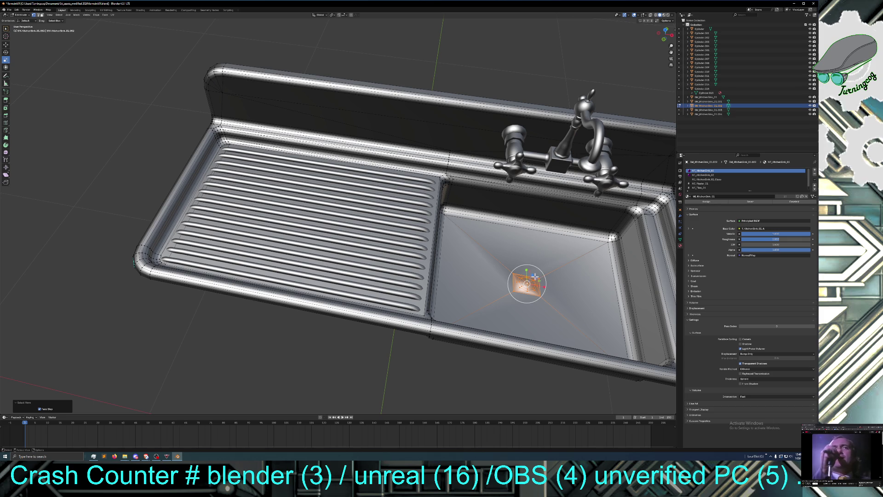
drag(534, 275, 539, 275)
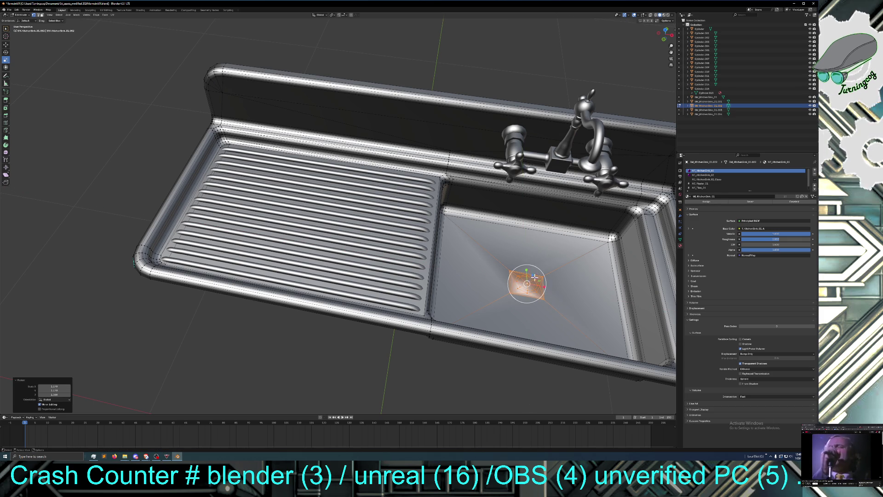
click(434, 356)
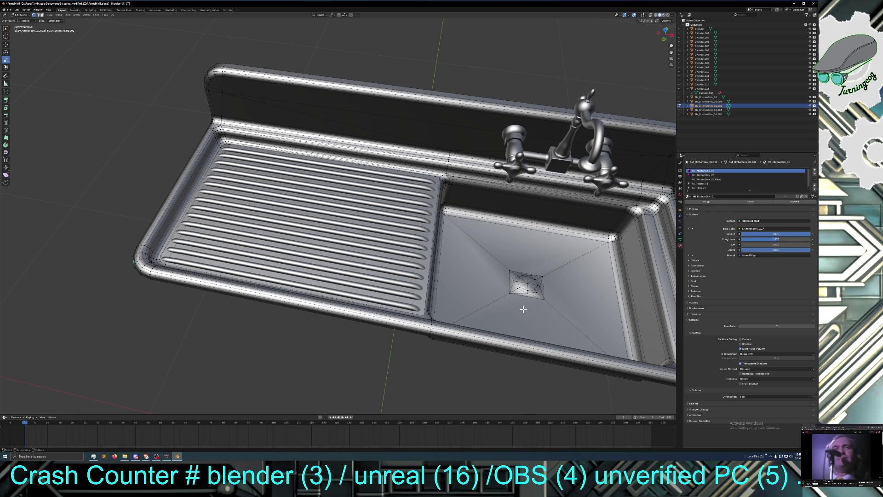
Step: Reselect the drain, grow the selection one step, and extrude its vertices
click(527, 282)
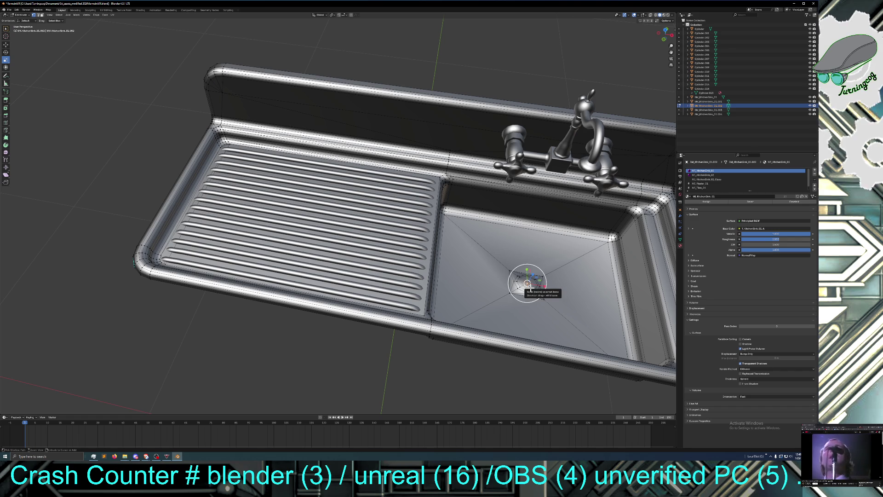
key(ctrl+KP_Add)
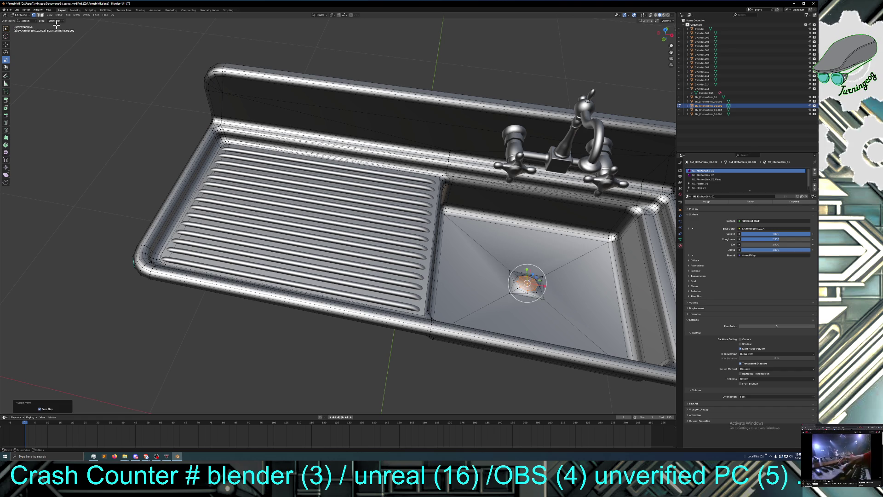
right_click(511, 292)
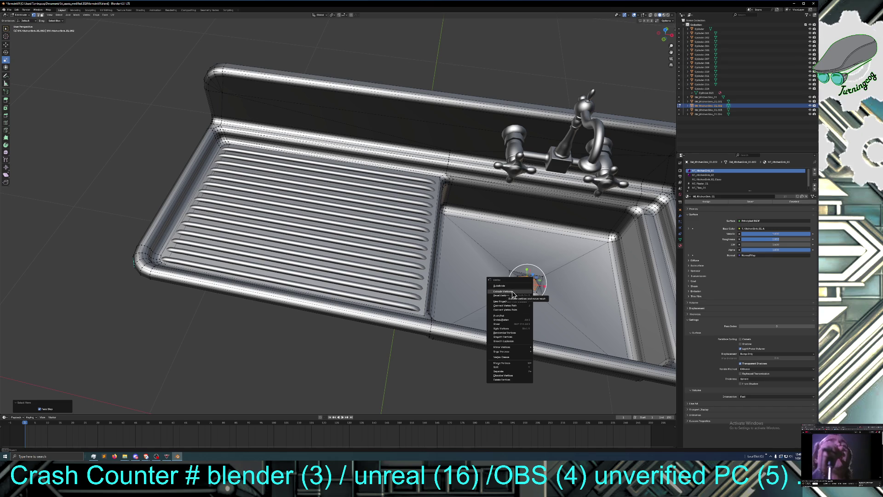
click(513, 293)
Step: Cancel and undo the vertex extrusion, then switch to Face select mode for the drain
right_click(512, 294)
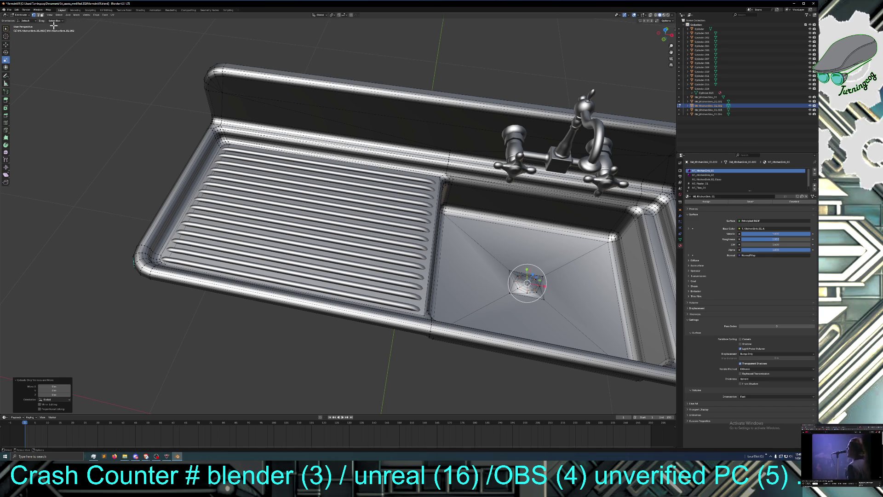
click(17, 10)
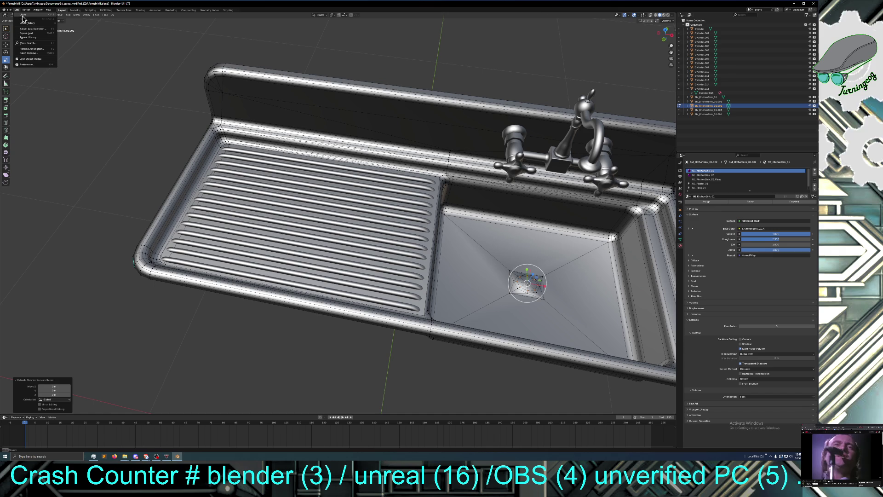
click(28, 15)
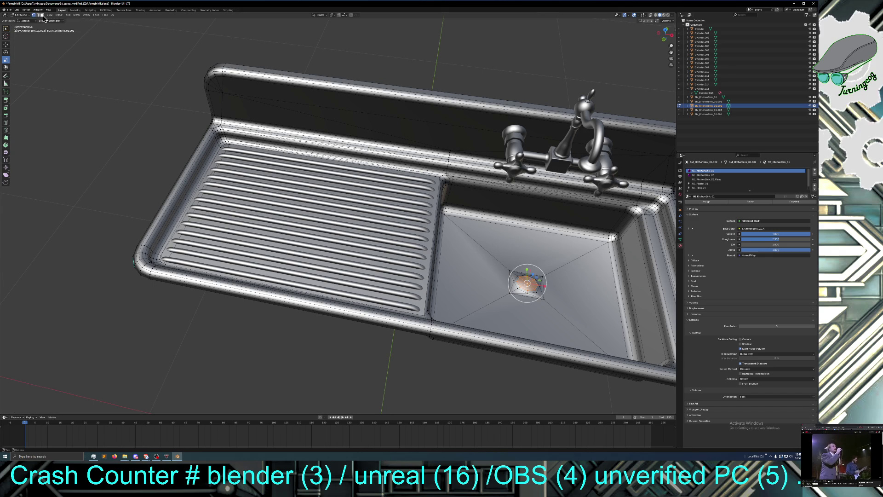
click(42, 16)
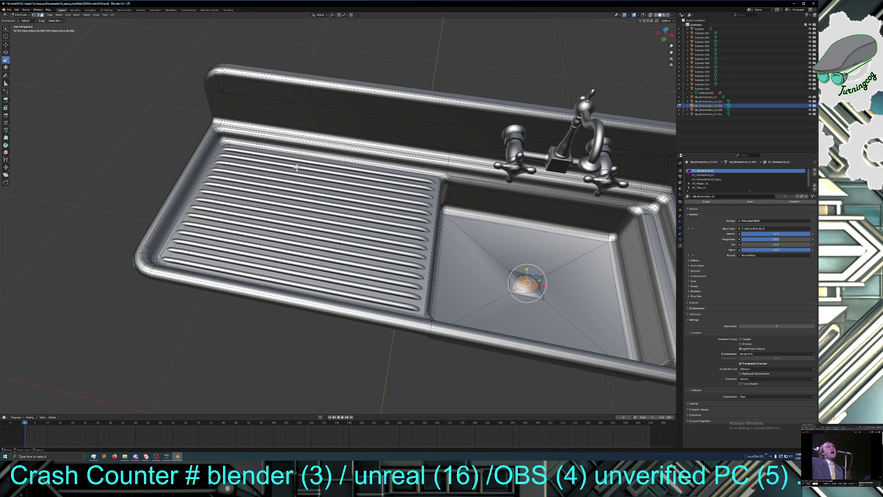
right_click(530, 296)
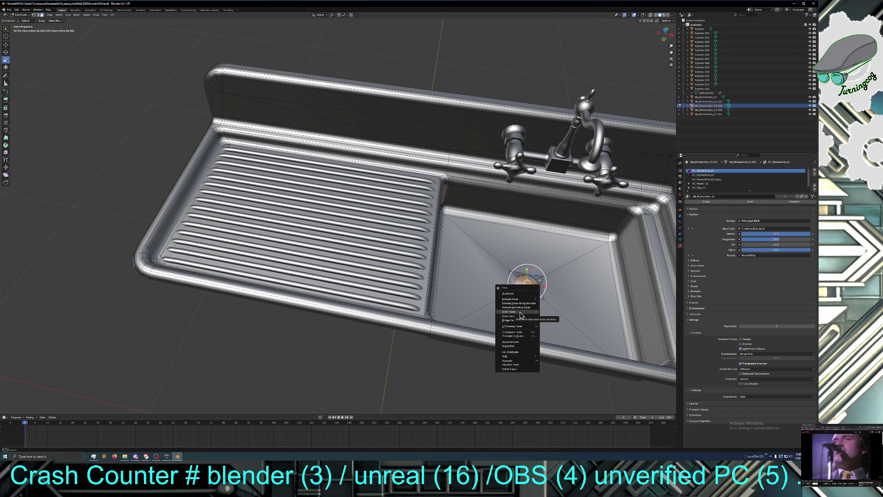
Step: Inset the drain face and push it down along Z into a recessed cup, checking from below
click(522, 315)
click(519, 311)
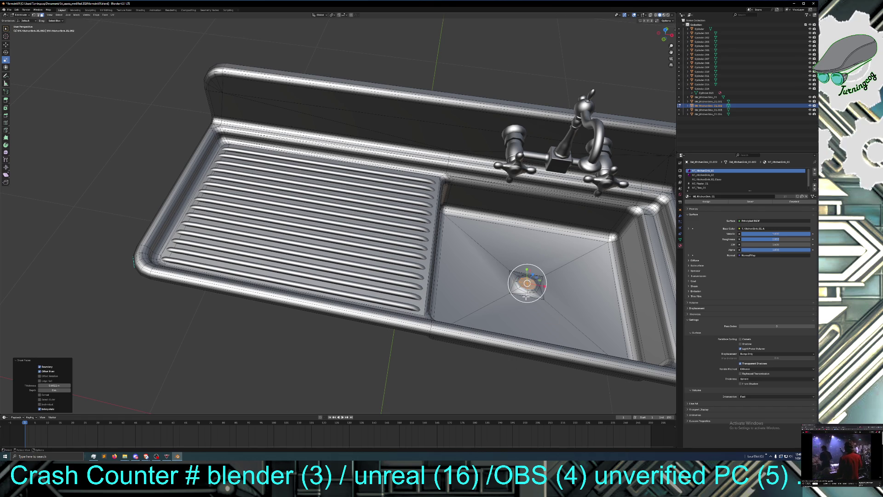
click(6, 46)
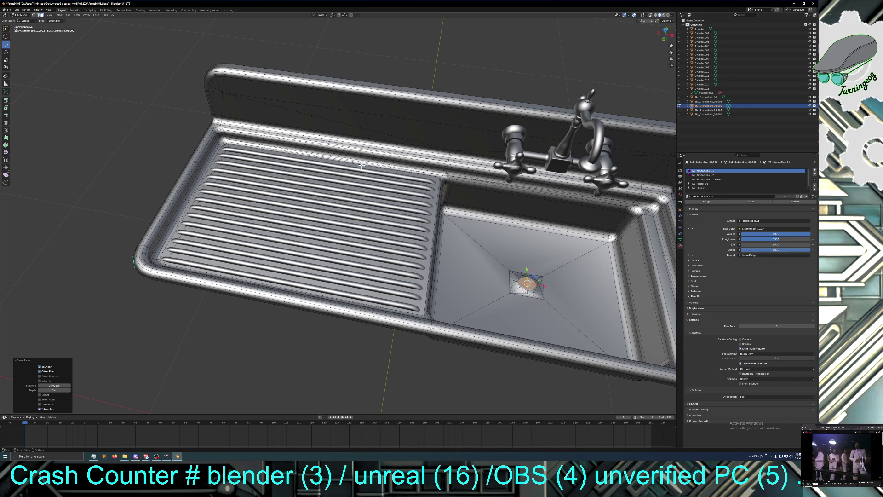
drag(532, 275, 522, 288)
middle_drag(505, 323, 515, 286)
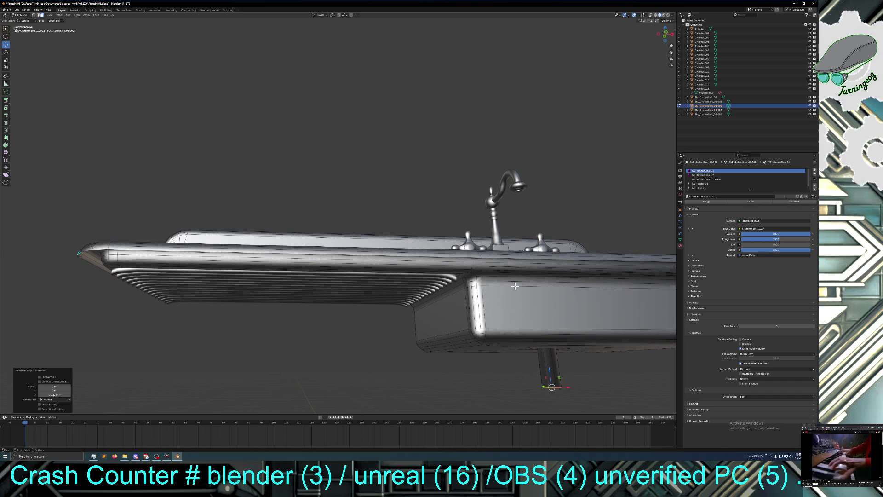
mouse_move(515, 286)
middle_down()
mouse_move(506, 321)
mouse_move(533, 312)
mouse_move(539, 294)
mouse_move(537, 311)
middle_up()
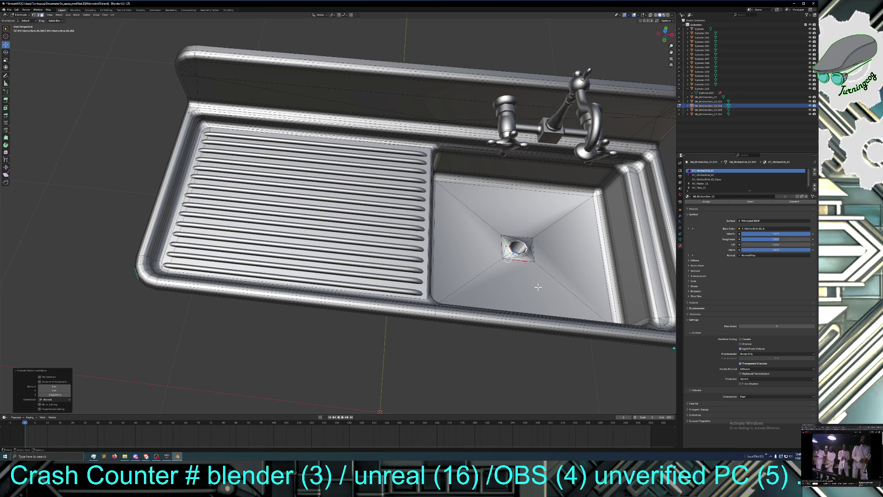
Step: Move the pipe end face down along Z to the sink's underside and readjust the drain height
mouse_move(534, 288)
middle_down()
mouse_move(523, 282)
mouse_move(532, 360)
mouse_move(552, 362)
middle_up()
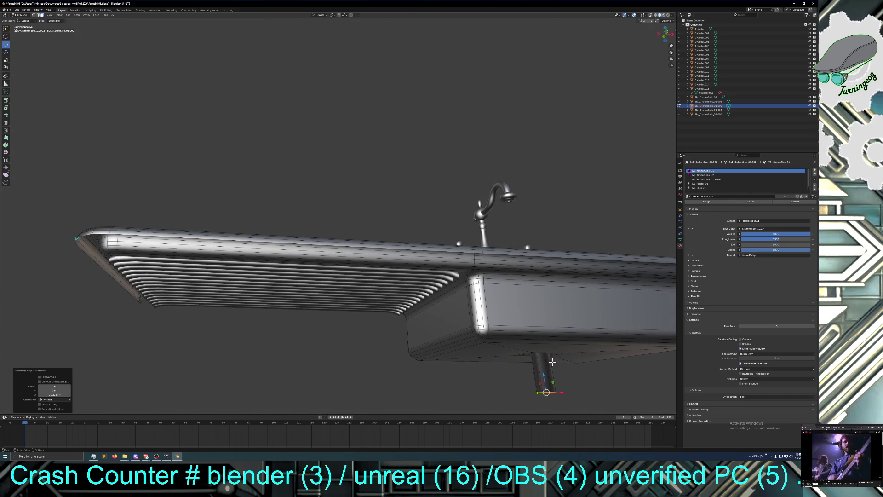
key(g)
key(z)
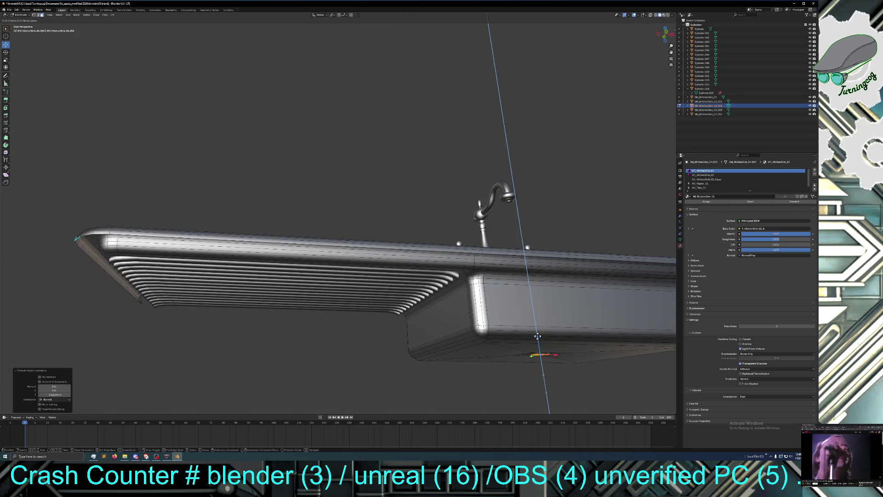
click(537, 332)
middle_drag(541, 311, 538, 350)
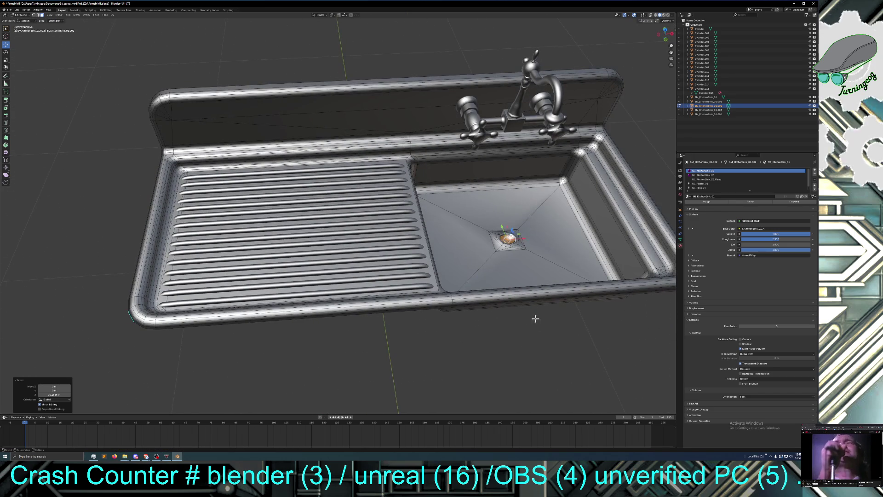
middle_drag(534, 307, 533, 299)
key(g)
key(z)
click(517, 244)
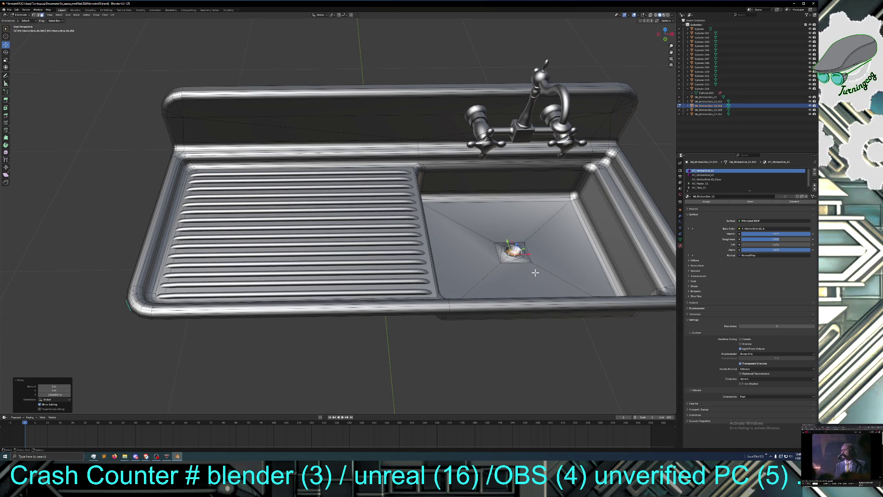
Step: Rescale the drain face and move it vertically along Z again
key(g)
key(z)
key(s)
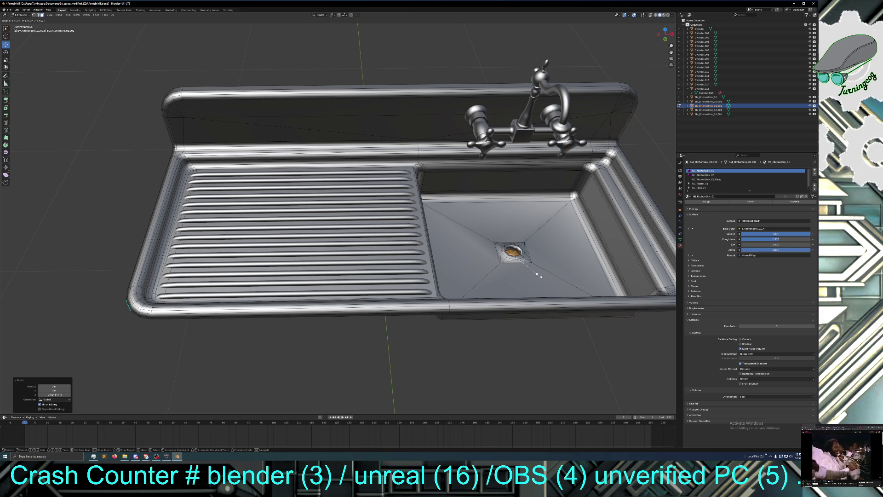
click(541, 278)
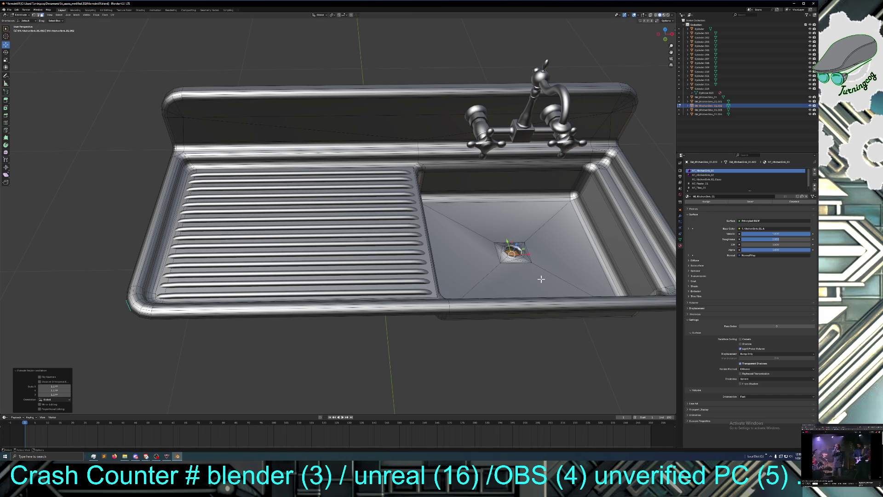
key(g)
key(z)
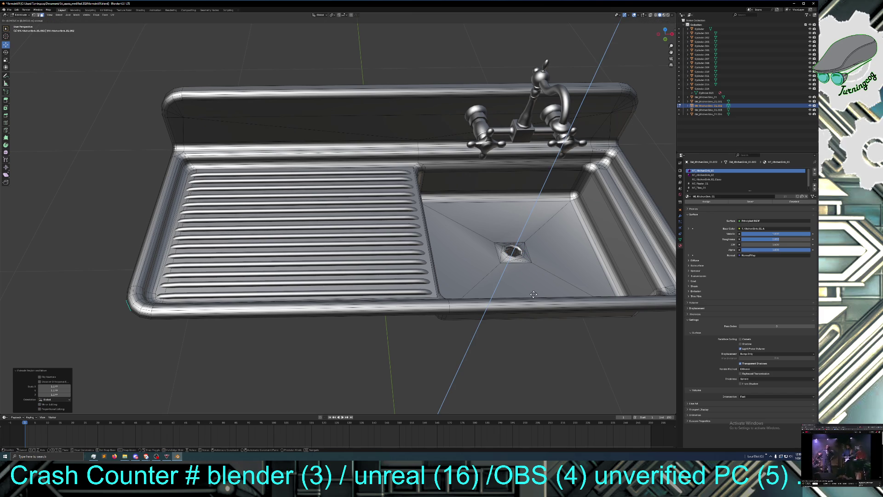
click(532, 303)
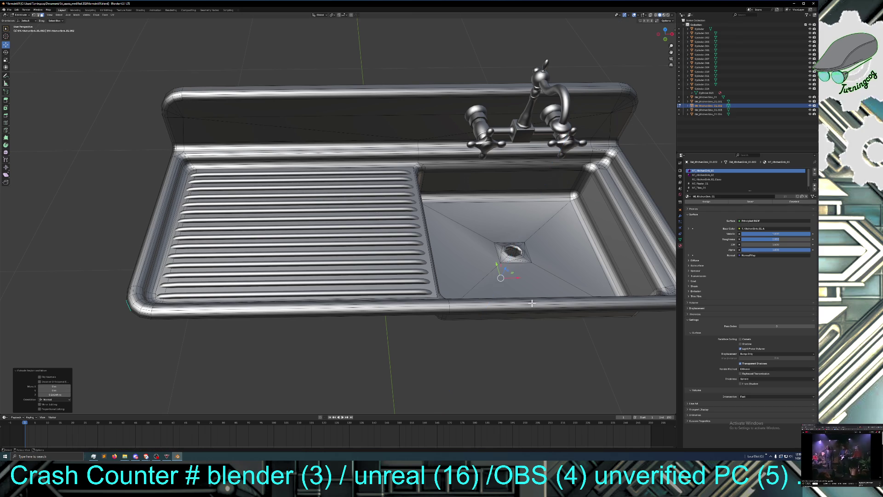
mouse_move(522, 339)
middle_down()
mouse_move(532, 296)
mouse_move(543, 309)
mouse_move(580, 305)
mouse_move(539, 306)
middle_up()
Step: Lower the drain pipe along Z and drag its bottom vertices down to lengthen it
key(g)
key(z)
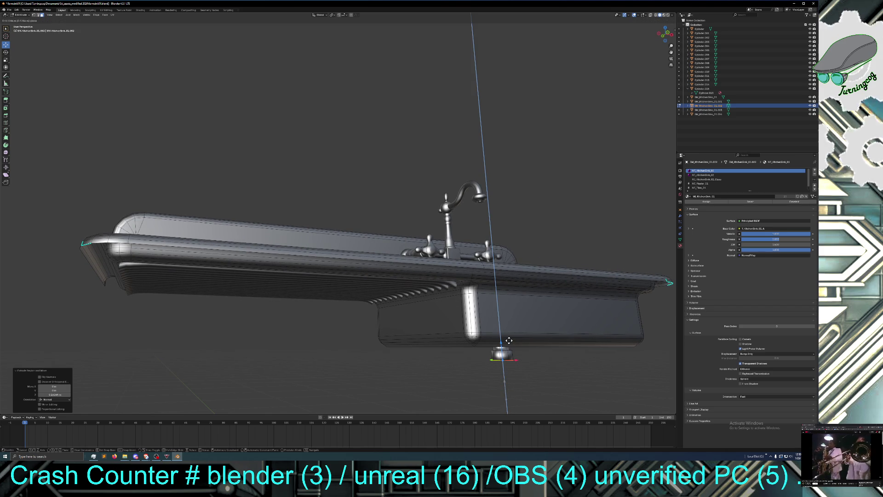
click(509, 340)
middle_drag(506, 348, 489, 378)
mouse_move(528, 358)
middle_down()
mouse_move(530, 367)
mouse_move(537, 340)
mouse_move(536, 359)
middle_up()
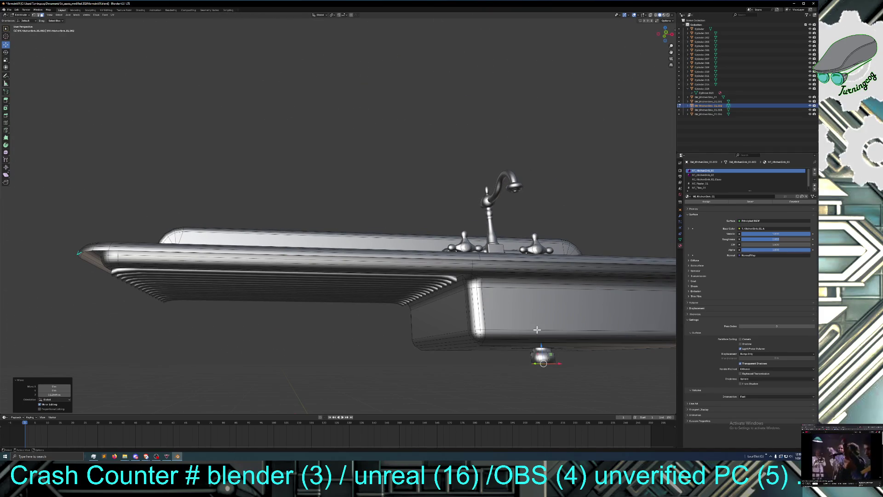
key(g)
key(z)
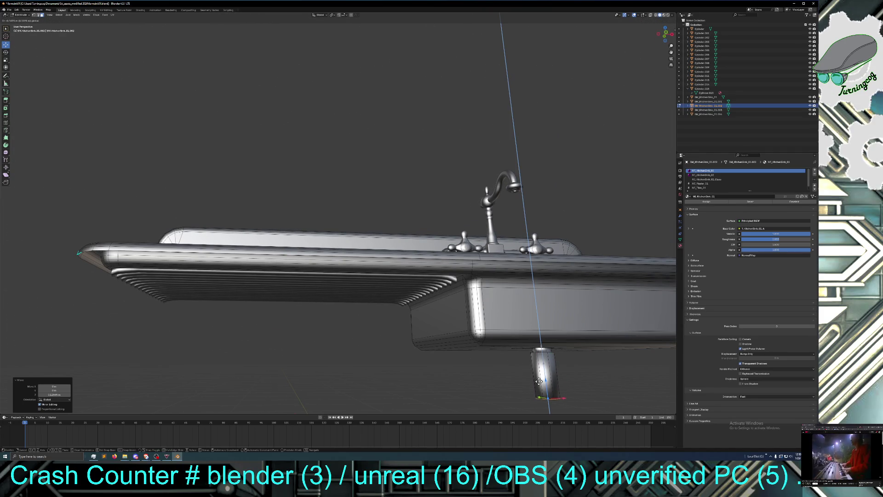
click(541, 381)
middle_drag(541, 382, 523, 396)
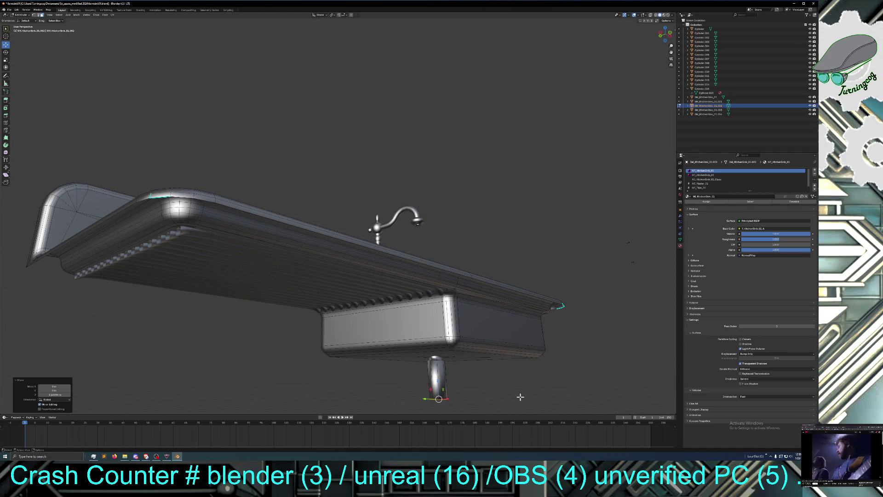
mouse_move(522, 394)
middle_down()
mouse_move(542, 357)
mouse_move(532, 362)
middle_up()
scroll(519, 388, up, 3)
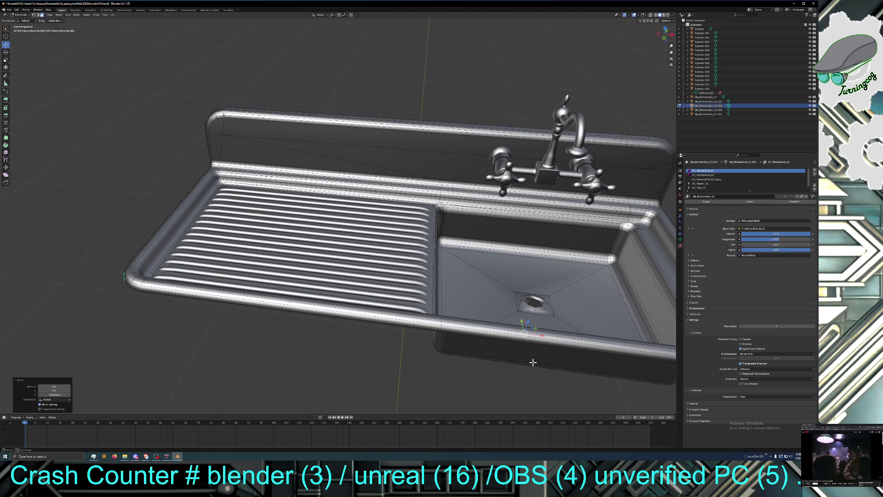
click(522, 306)
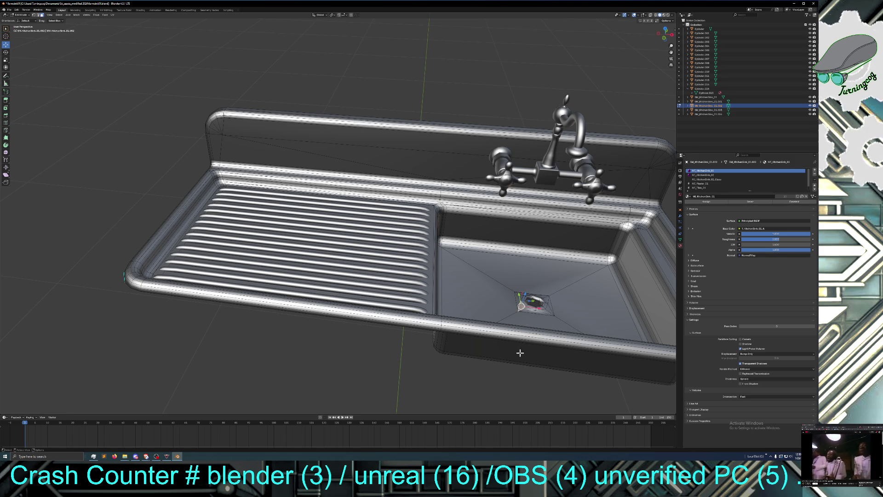
Step: Alt+click through the rim loops until the loop along the sink's front and left edges is selected
click(517, 370)
middle_drag(438, 353, 433, 314)
alt+click(450, 229)
alt+click(421, 222)
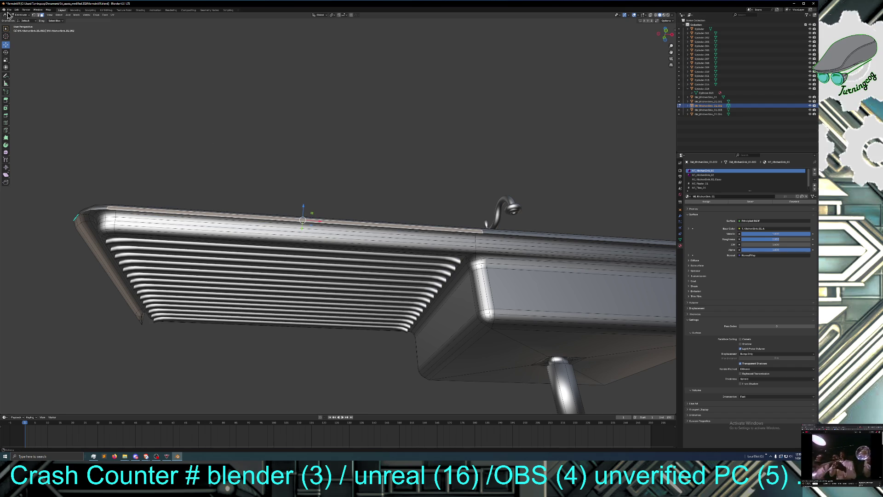
alt+click(256, 214)
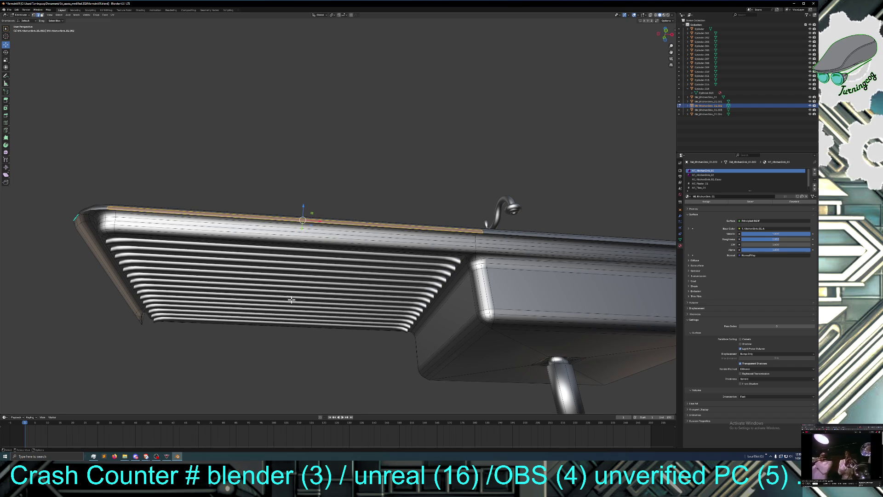
alt+click(293, 332)
alt+click(346, 224)
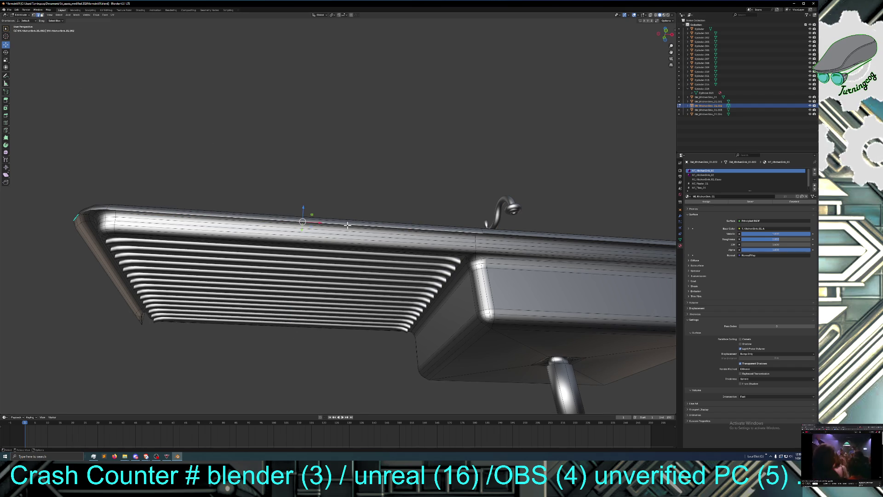
alt+click(346, 225)
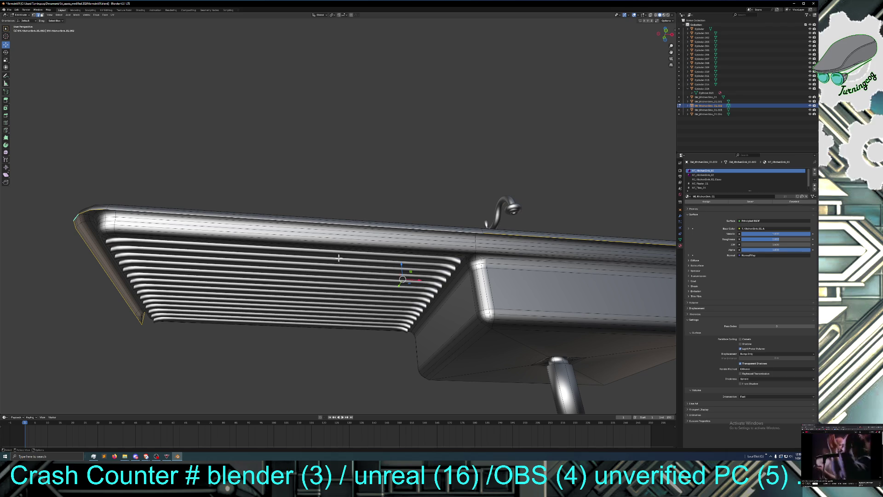
mouse_move(319, 287)
middle_down()
mouse_move(359, 309)
mouse_move(348, 304)
middle_up()
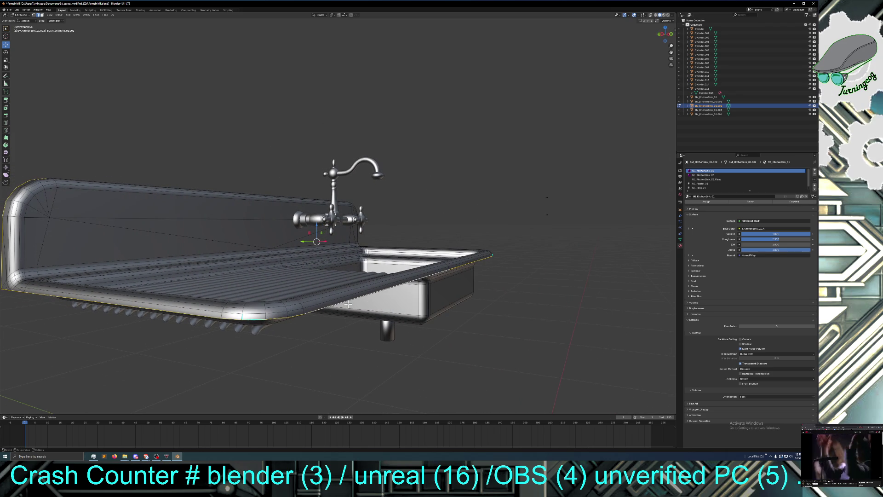
Step: Drag the extruded front edge loop down along Z to form a tall front apron
key(g)
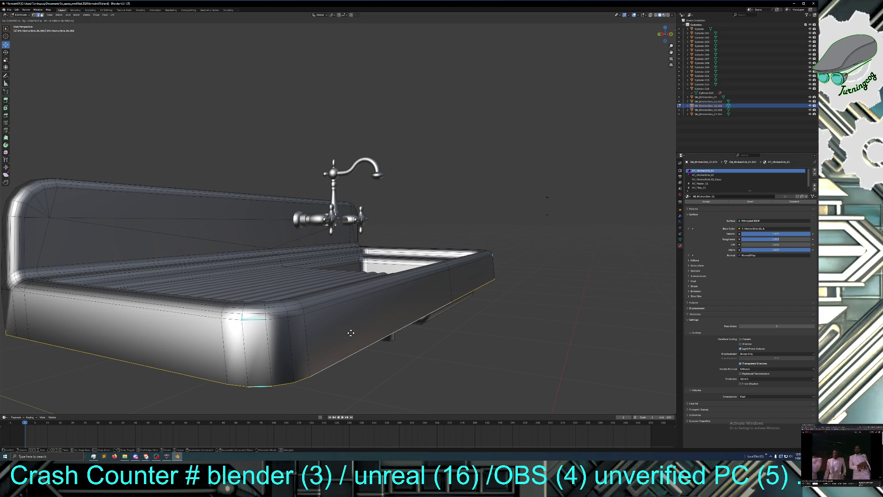
key(Escape)
mouse_move(395, 340)
middle_down()
mouse_move(374, 351)
mouse_move(378, 324)
middle_up()
drag(368, 204, 368, 233)
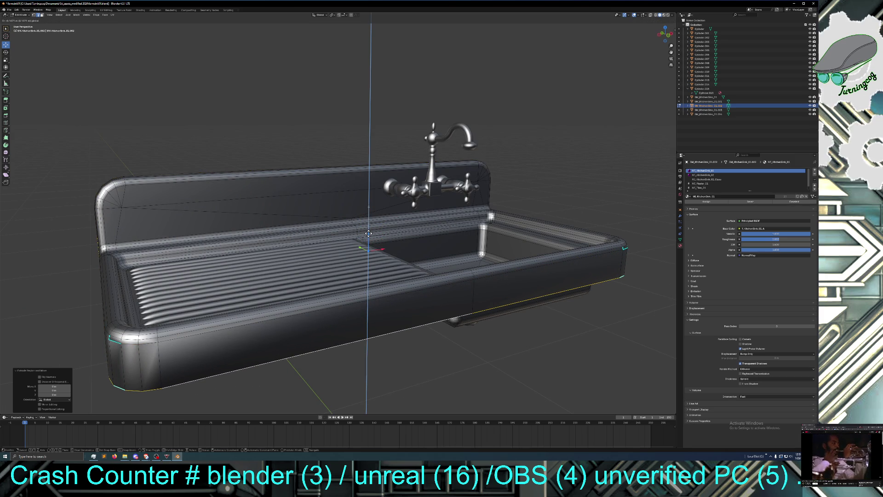
drag(368, 234, 368, 236)
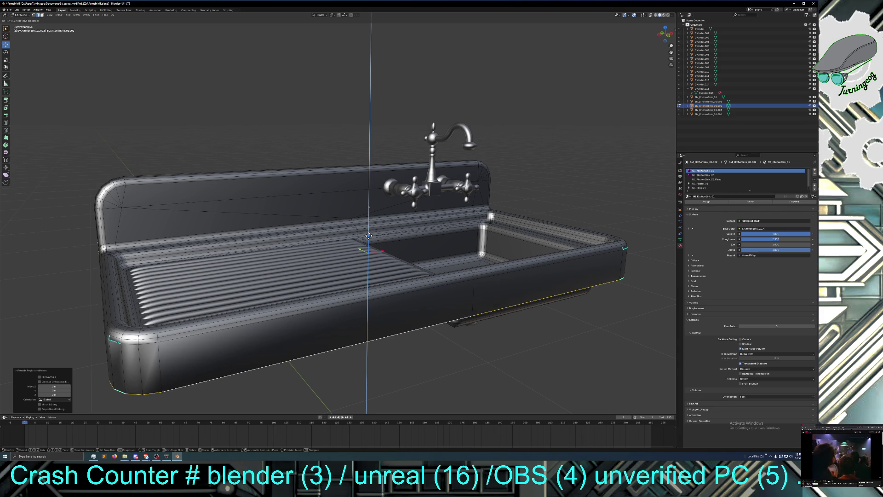
click(368, 235)
Step: Orbit and zoom to inspect the new apron from below and from the front-left
mouse_move(473, 329)
middle_down()
mouse_move(486, 325)
mouse_move(480, 339)
middle_up()
scroll(480, 345, down, 1)
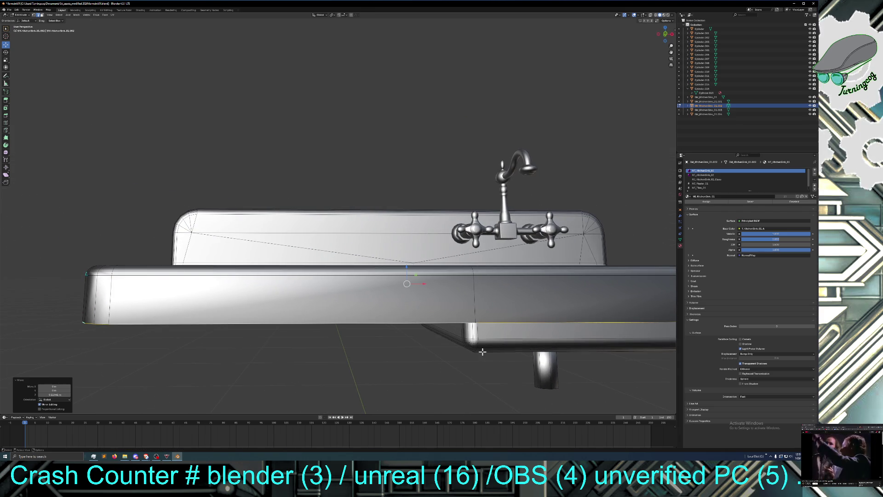
scroll(483, 357, down, 1)
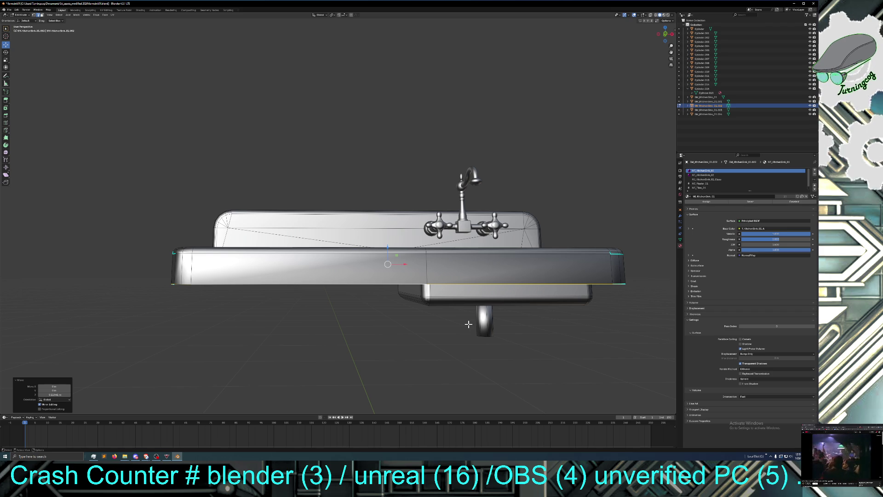
middle_drag(471, 324, 485, 318)
mouse_move(420, 326)
middle_down()
mouse_move(505, 331)
mouse_move(491, 335)
middle_up()
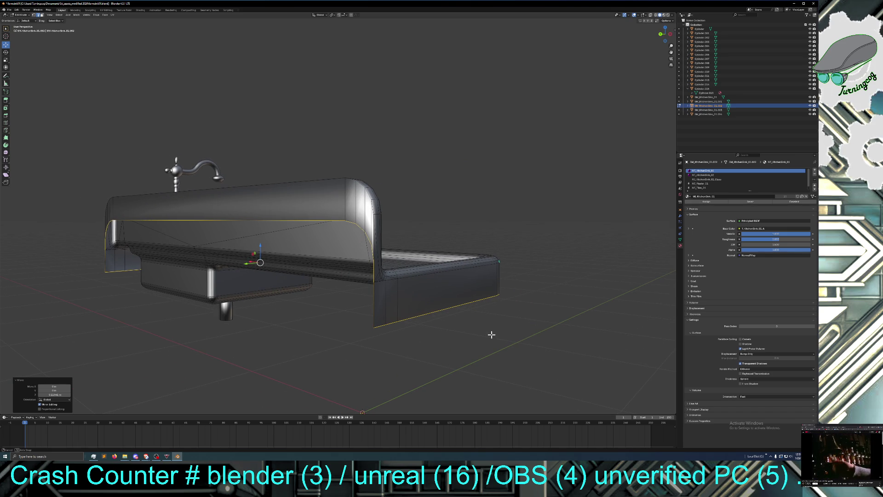
mouse_move(491, 334)
middle_down()
mouse_move(426, 341)
mouse_move(418, 323)
middle_up()
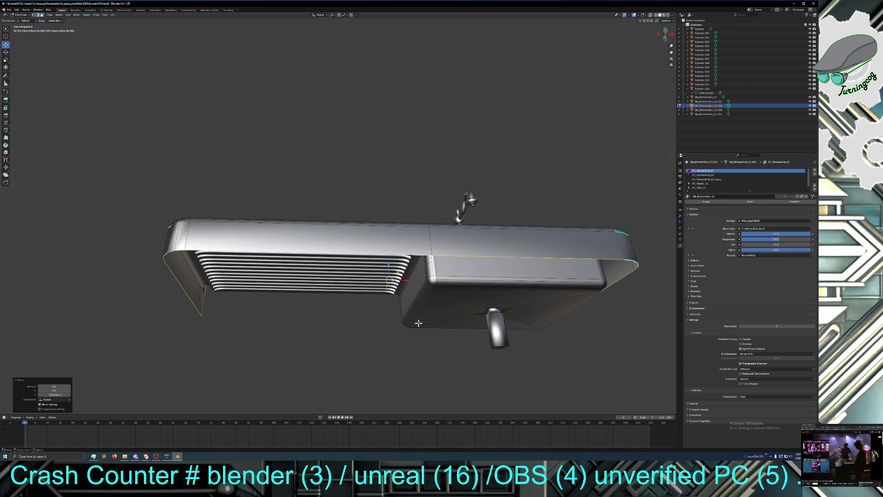
middle_drag(328, 329, 245, 321)
Step: Select the edge loop running along the sink's left end
middle_drag(196, 302, 263, 316)
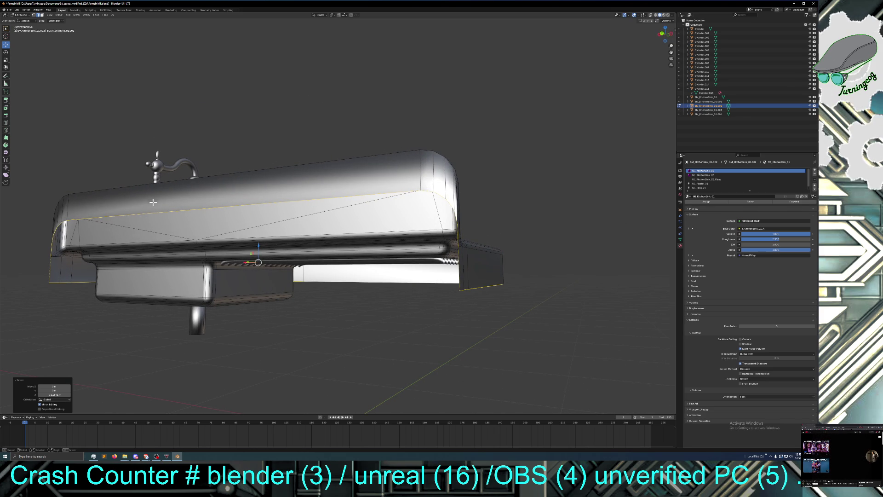
click(163, 224)
ctrl+click(58, 225)
ctrl+click(52, 226)
ctrl+click(49, 241)
ctrl+click(43, 252)
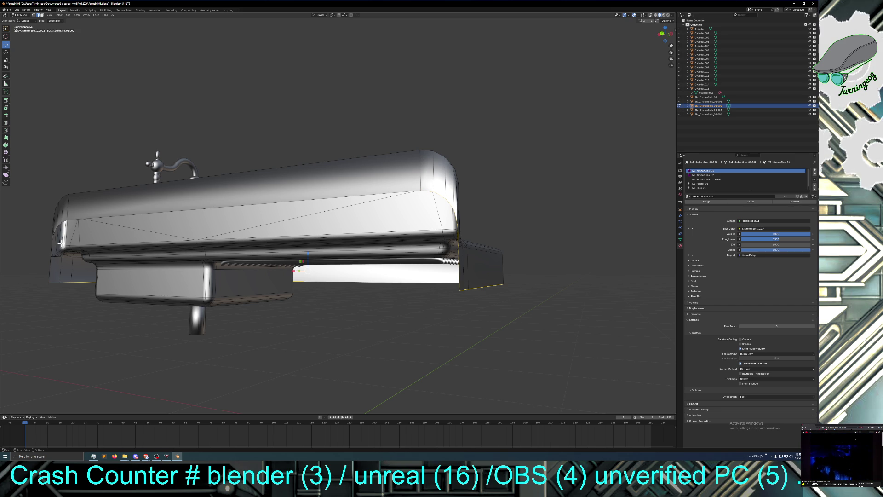
ctrl+click(60, 242)
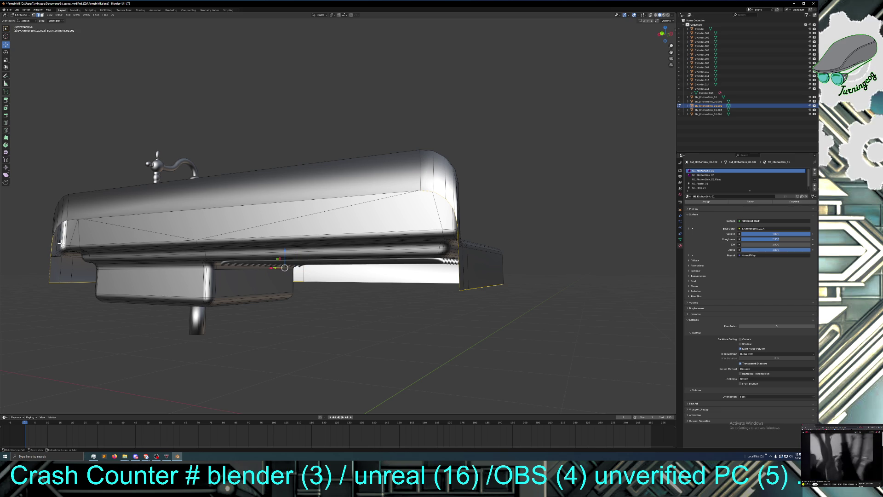
ctrl+click(60, 242)
ctrl+click(60, 243)
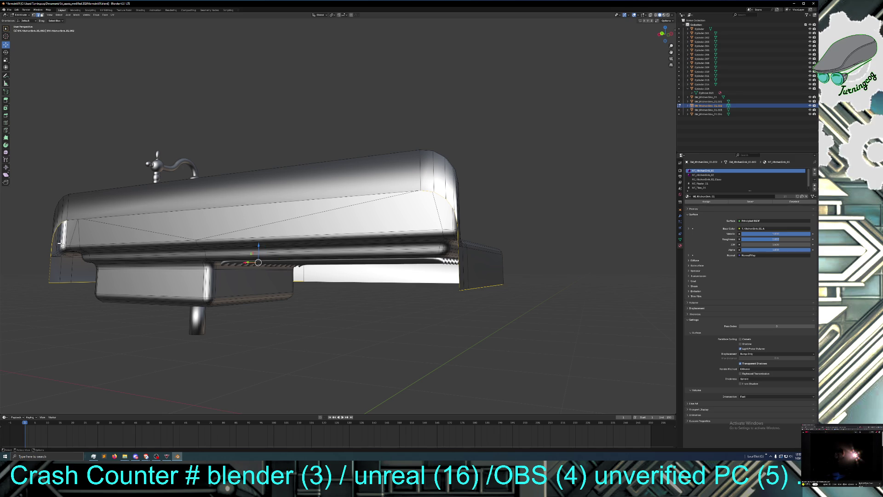
Step: Add the long top-front edge, extrude the loop and scale it inward to 0.9563
key(g)
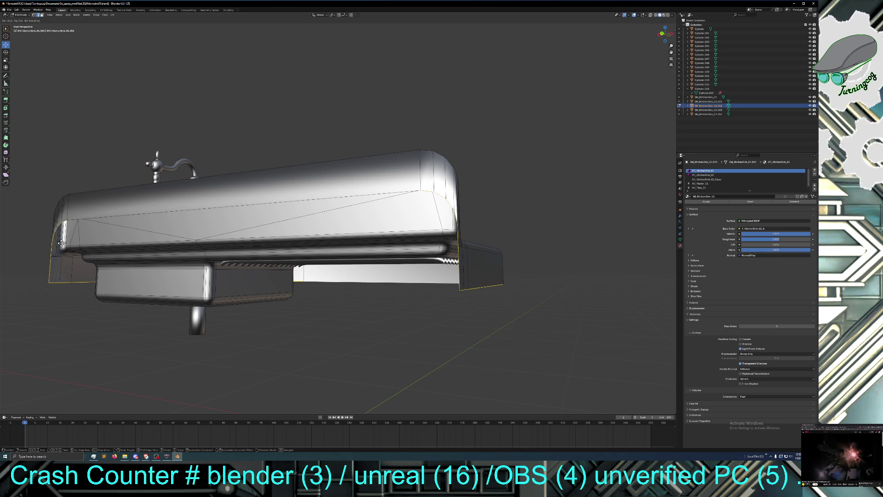
key(s)
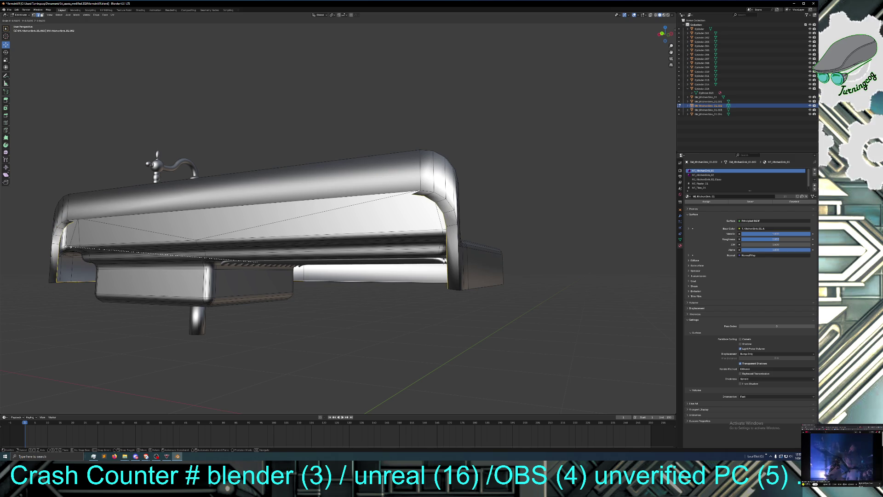
key(Escape)
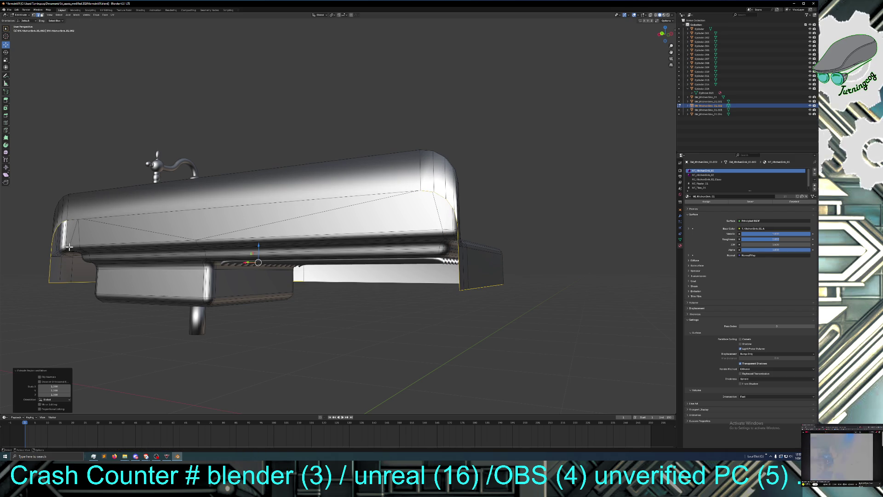
alt+shift+click(69, 247)
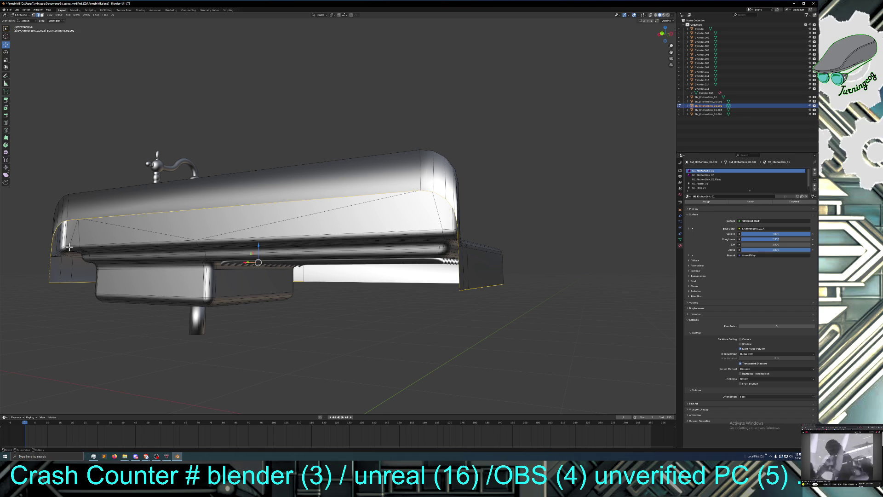
key(g)
key(s)
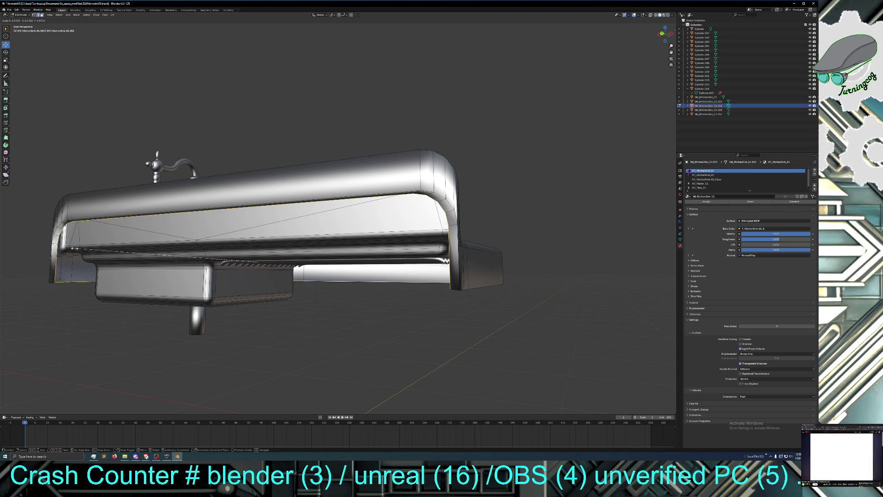
click(74, 249)
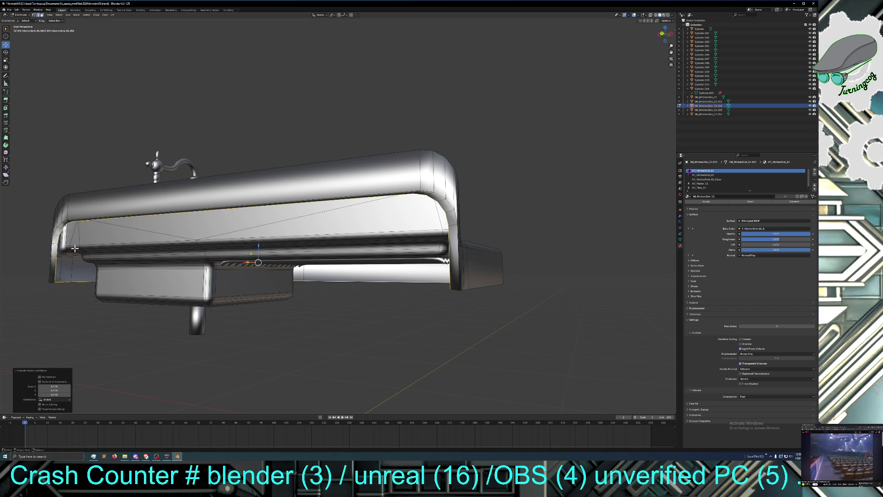
Step: Cancel a stray move, select the larger back edge loop, and orbit to view it from below
key(g)
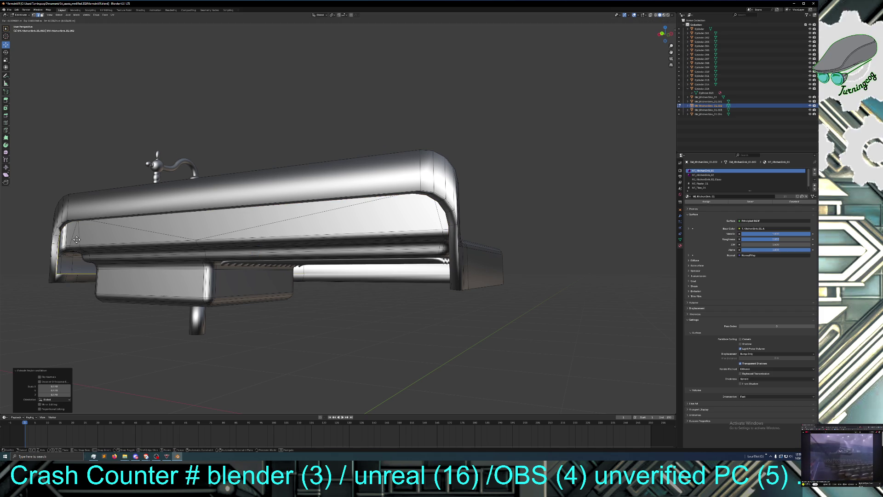
right_click(79, 241)
alt+click(80, 250)
mouse_move(84, 285)
middle_down()
mouse_move(95, 303)
mouse_move(103, 290)
mouse_move(152, 299)
mouse_move(268, 357)
mouse_move(274, 303)
mouse_move(335, 302)
mouse_move(299, 302)
mouse_move(338, 301)
mouse_move(342, 292)
middle_up()
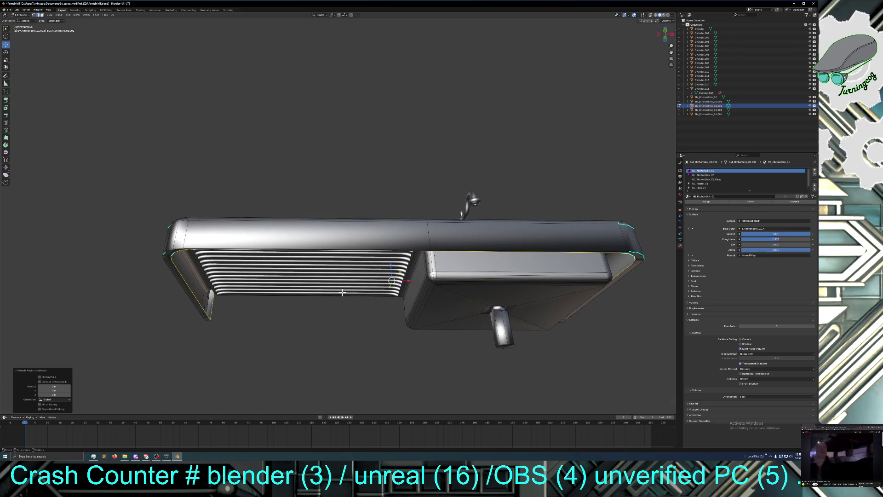
mouse_move(308, 304)
middle_down()
mouse_move(325, 311)
mouse_move(321, 321)
mouse_move(316, 307)
mouse_move(318, 327)
middle_up()
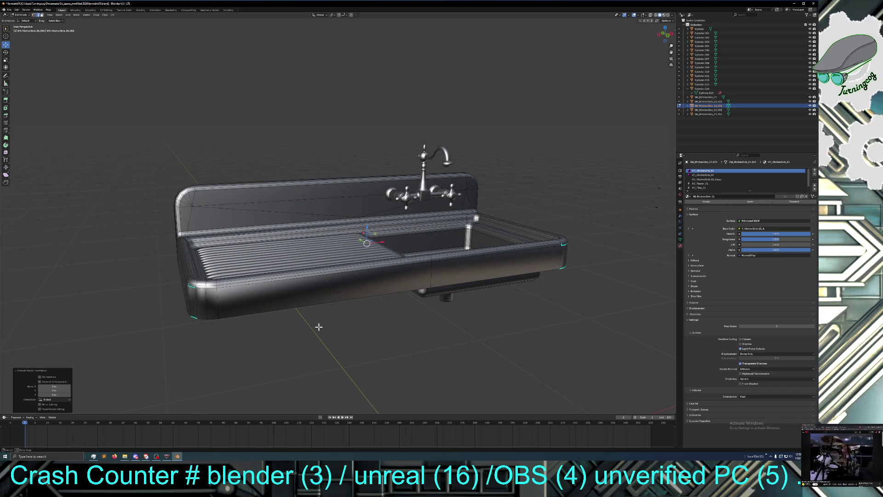